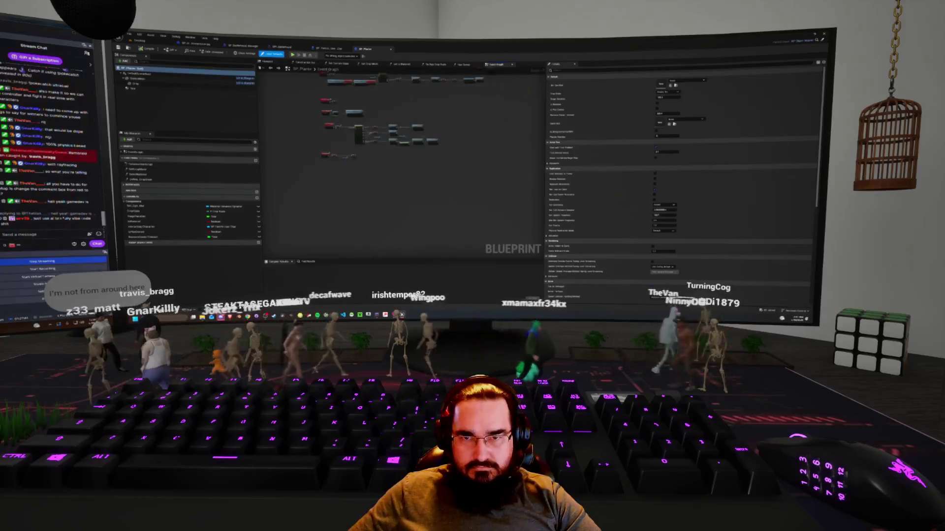
Step: Pan and zoom around the player Blueprint's event graph, then clear the node selection
mouse_move(415, 87)
left_mouse_down()
mouse_move(403, 140)
mouse_move(422, 203)
left_mouse_up()
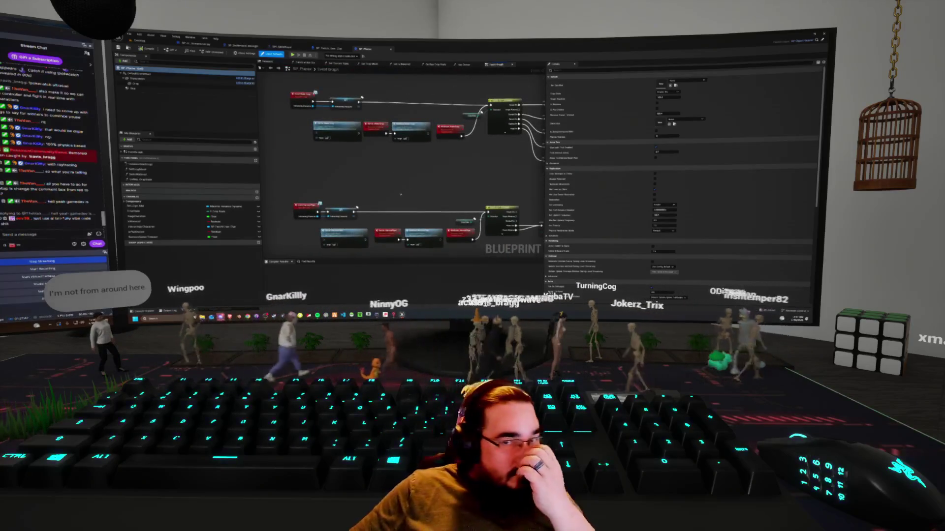
scroll(422, 203, "down", 5)
left_click_drag(399, 129, 389, 85)
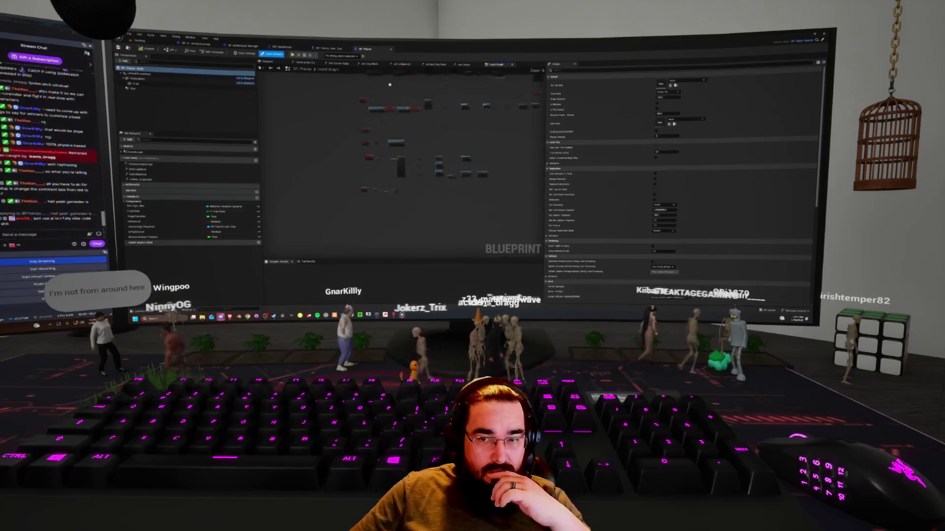
scroll(377, 180, "up", 3)
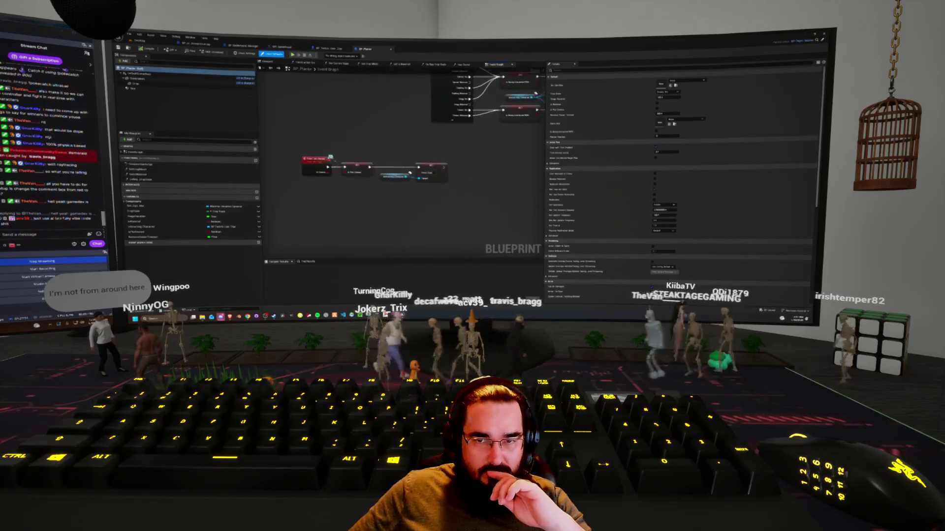
left_click(455, 201)
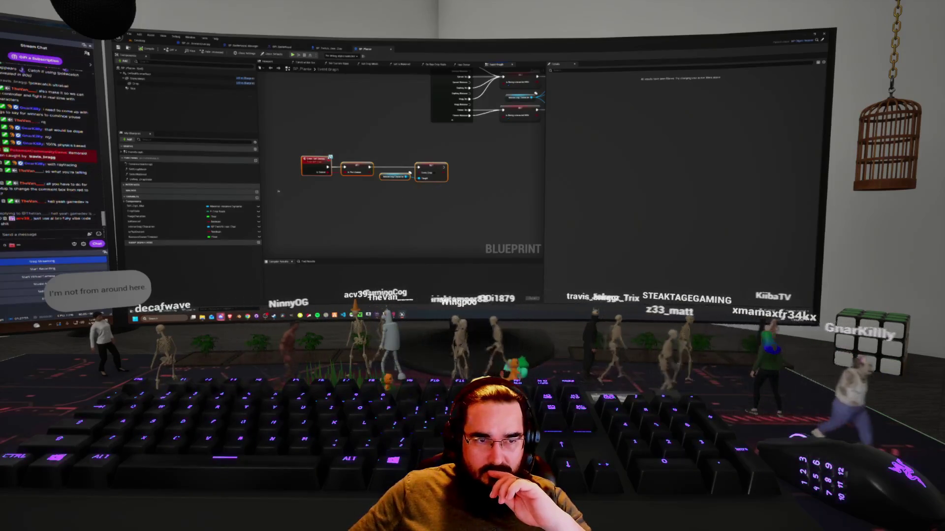
Step: Jump to an event from the EventGraph list, inspect its Stage and variable nodes, then return to the level
left_click(124, 152)
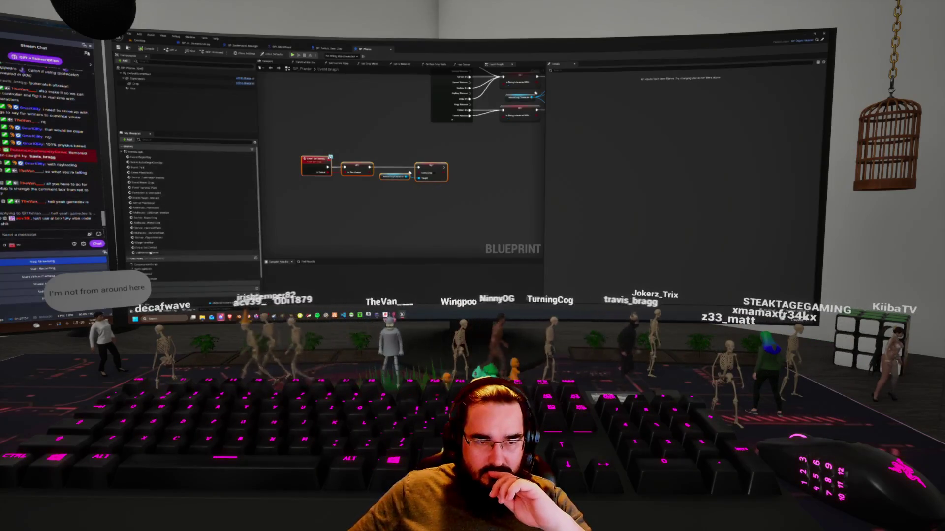
double_click(155, 253)
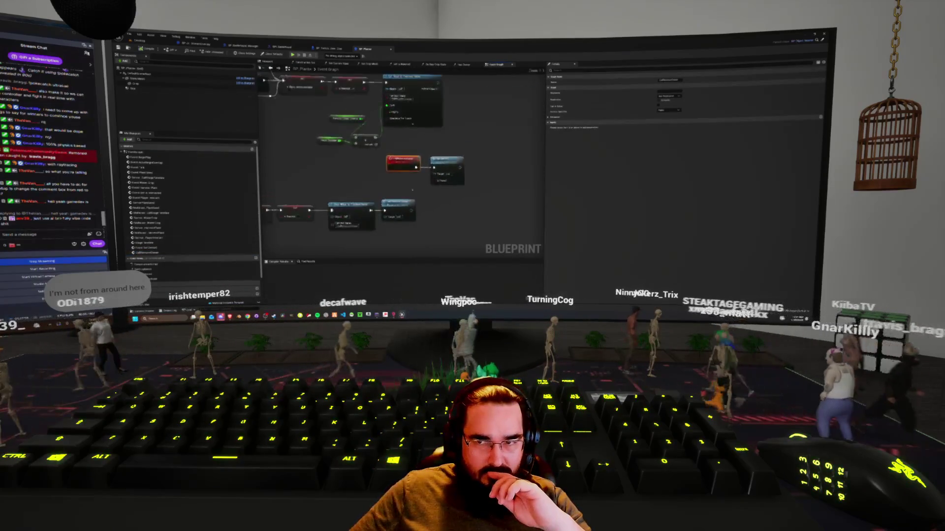
left_click_drag(419, 195, 438, 225)
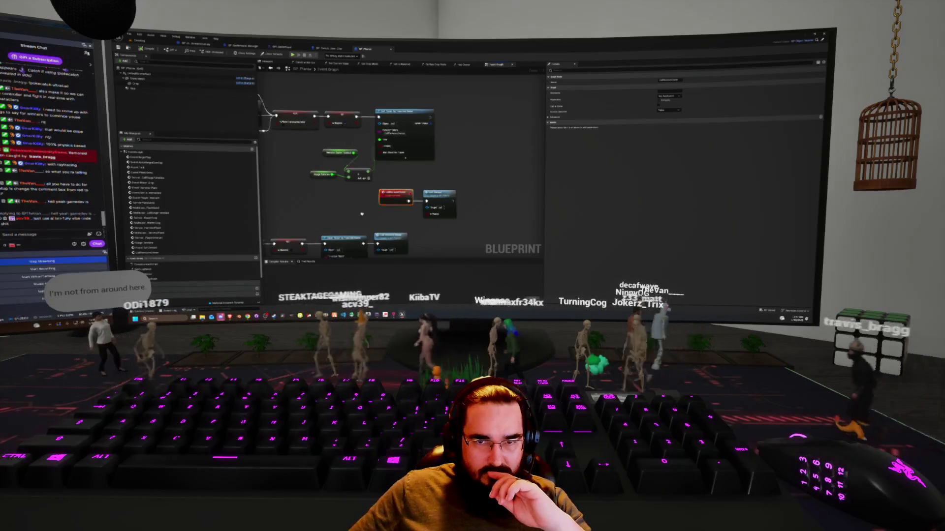
left_click_drag(439, 226, 483, 225)
left_click(366, 176)
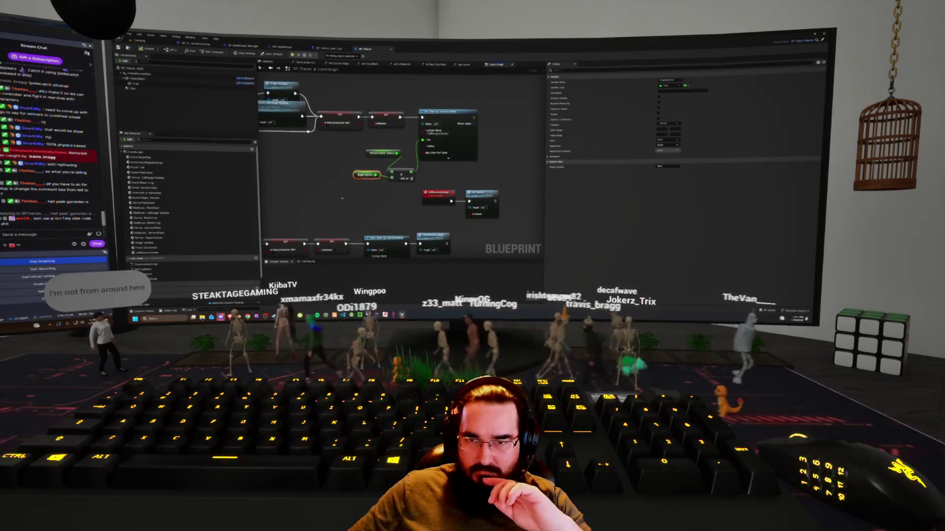
left_click_drag(342, 198, 364, 198)
left_click(403, 153)
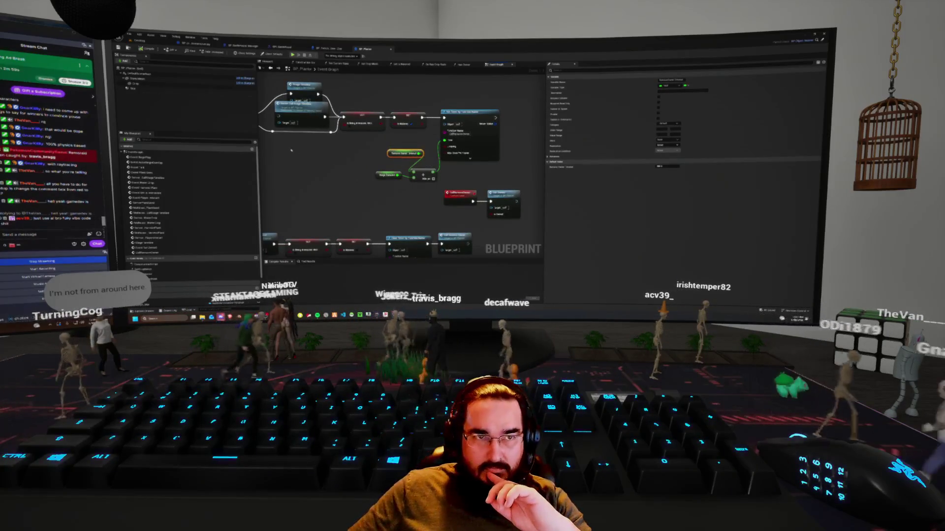
left_click(142, 42)
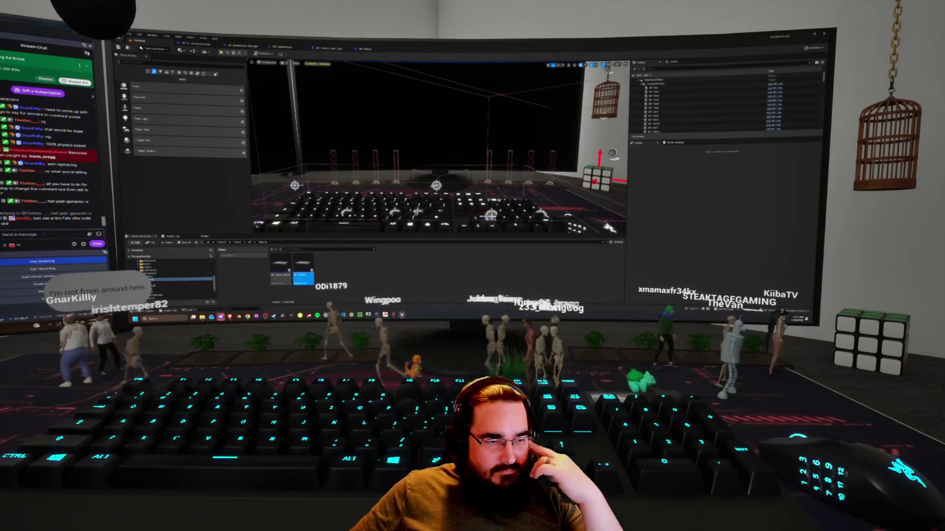
Step: Post 'deal 54' in stream chat, then go back to the BP_Twitch_User_Chat graph
left_click(47, 234)
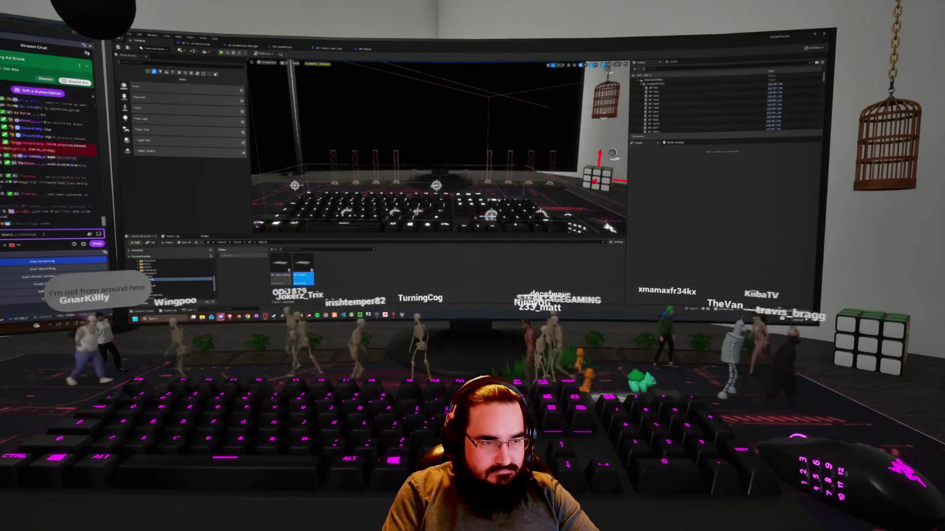
type("deal")
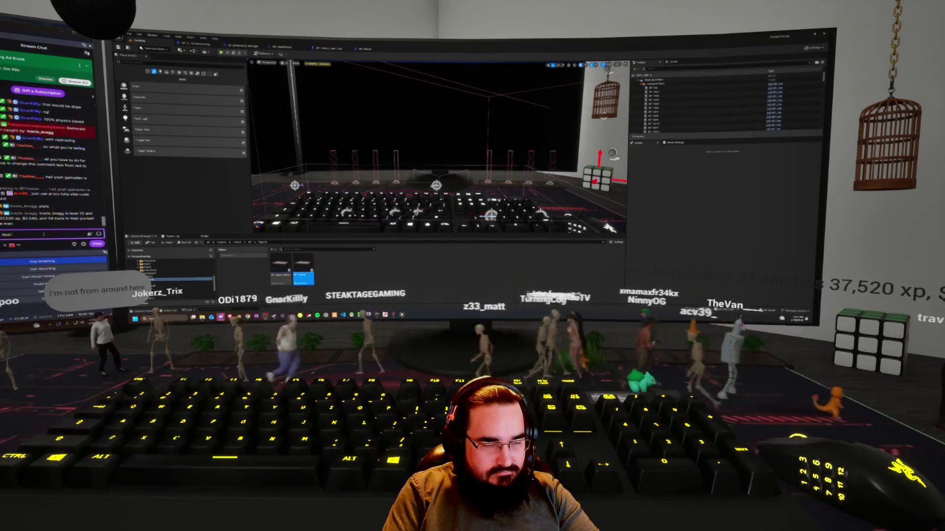
type(" 54")
key("Return")
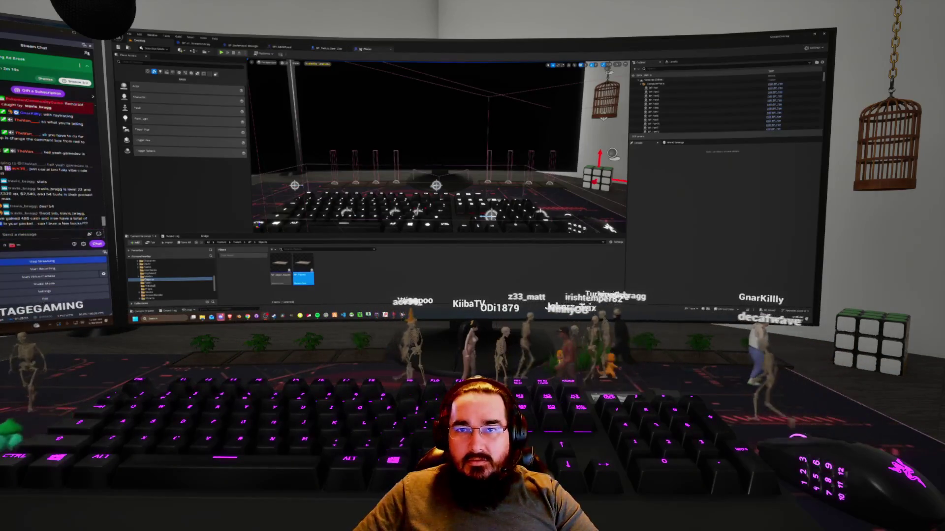
left_click(327, 48)
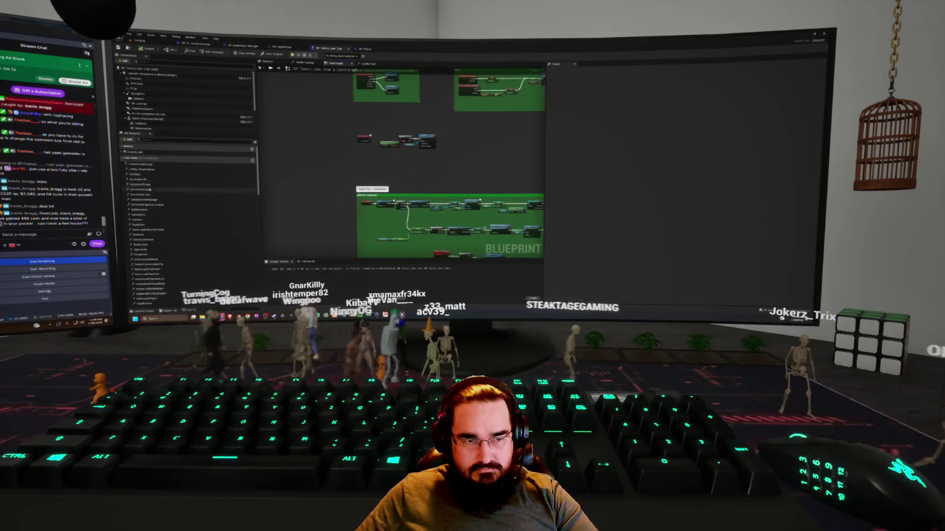
Step: Open the Increment Cash graph and move the two selected nodes further left
double_click(153, 179)
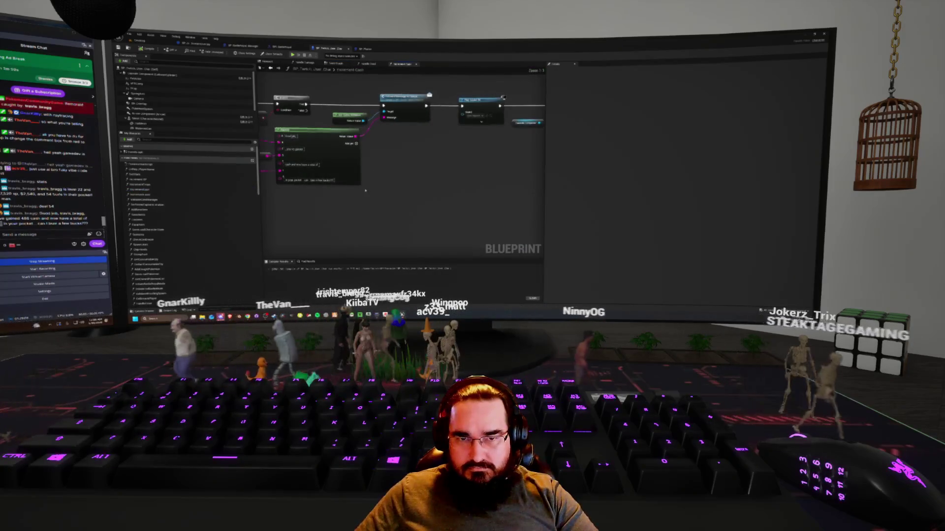
scroll(358, 141, "up", 3)
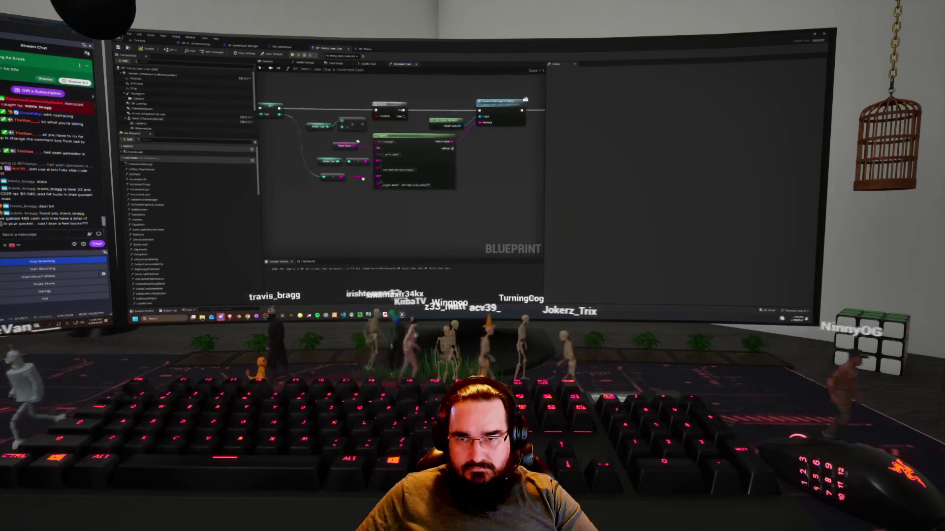
left_click_drag(359, 141, 391, 148)
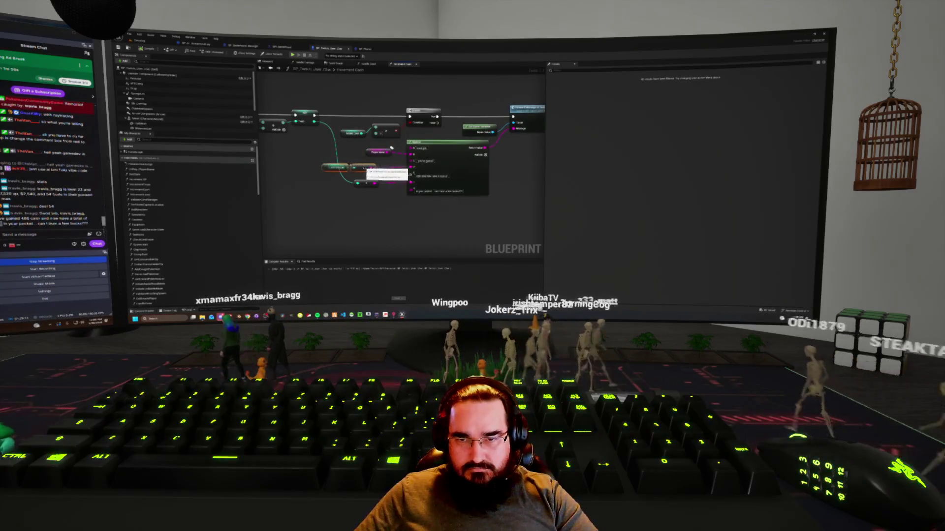
mouse_move(393, 168)
left_mouse_down()
mouse_move(350, 167)
mouse_move(412, 146)
left_mouse_up()
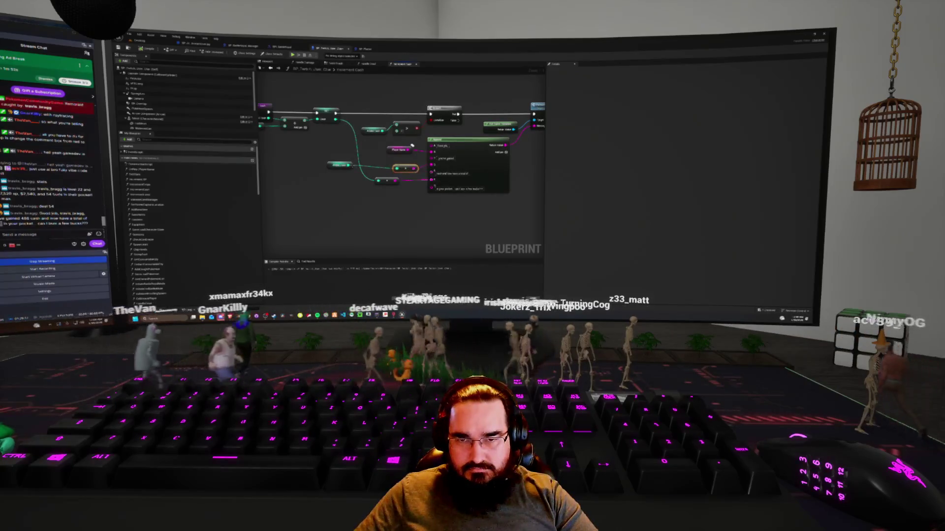
Step: Add a new node among the cash nodes from the graph's right-click action menu
left_click_drag(348, 165, 361, 164)
key("BackSpace")
key("BackSpace")
key("BackSpace")
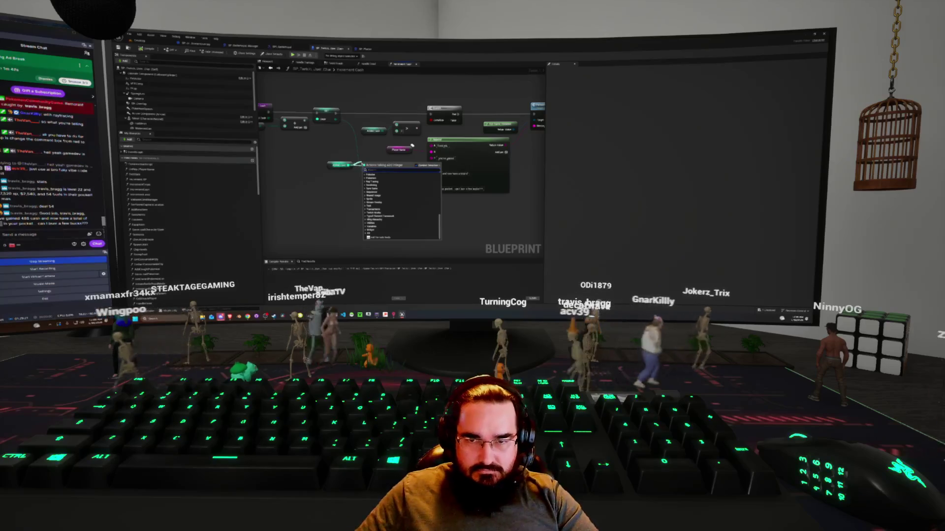
key("Escape")
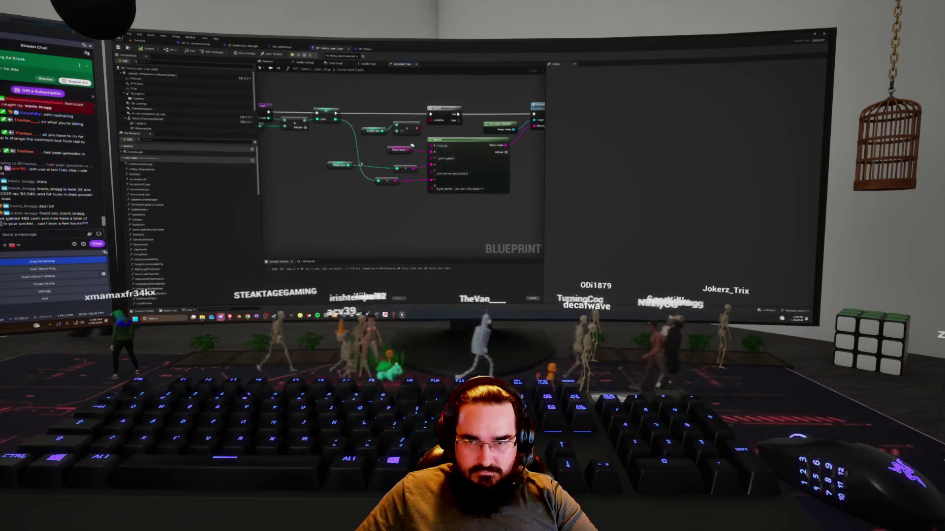
right_click(361, 158)
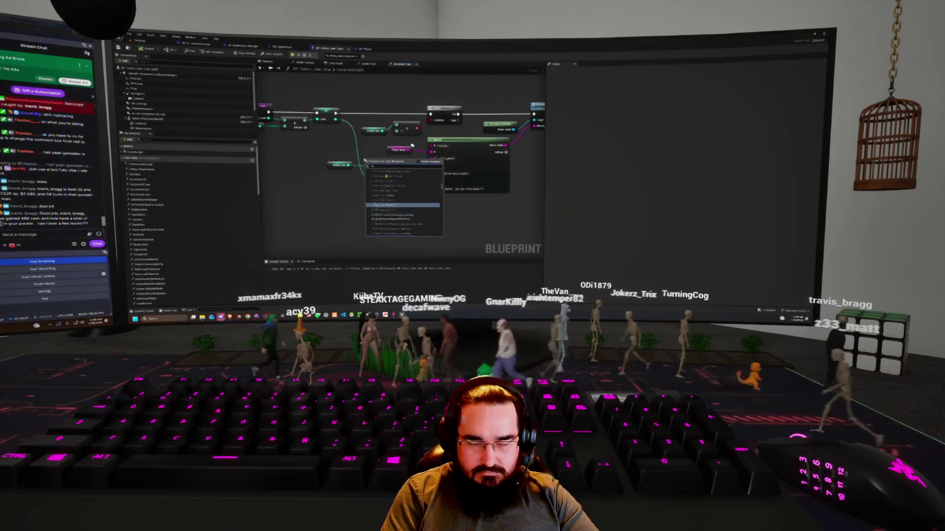
right_click(364, 160)
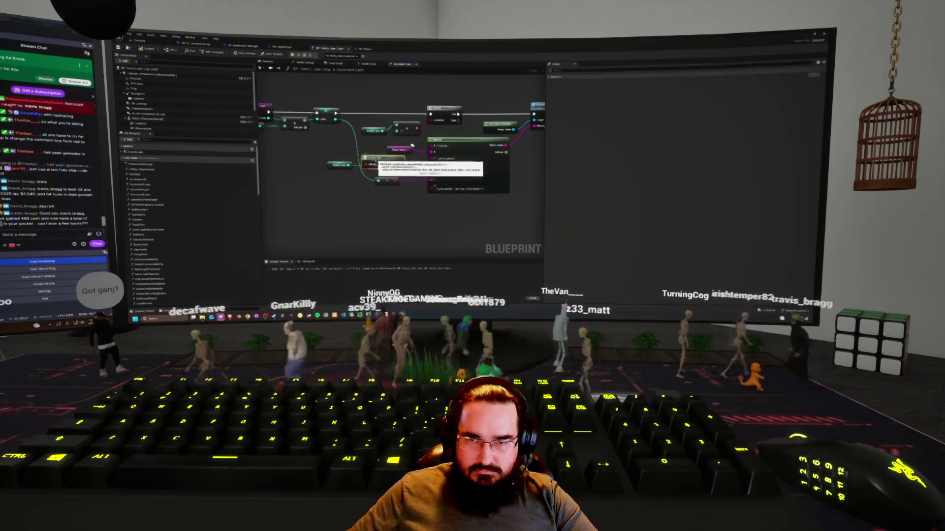
left_click(393, 168)
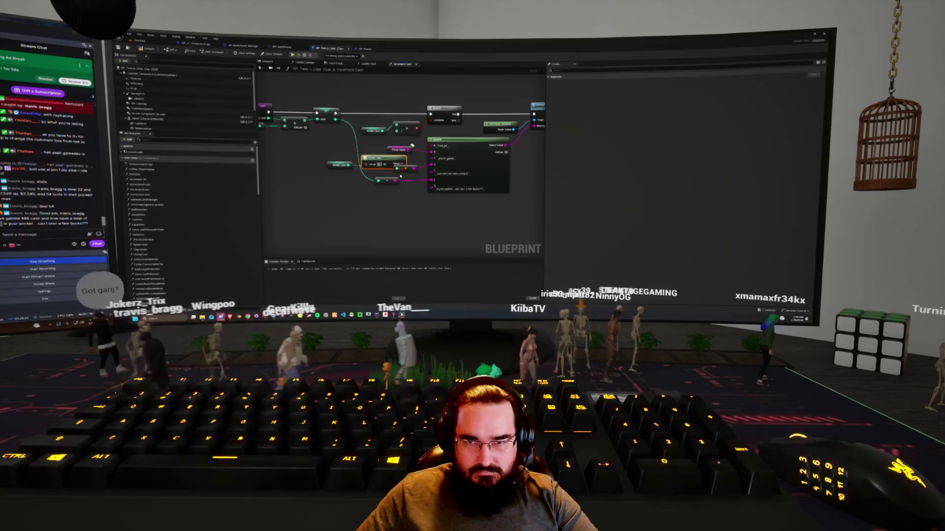
left_click(354, 188)
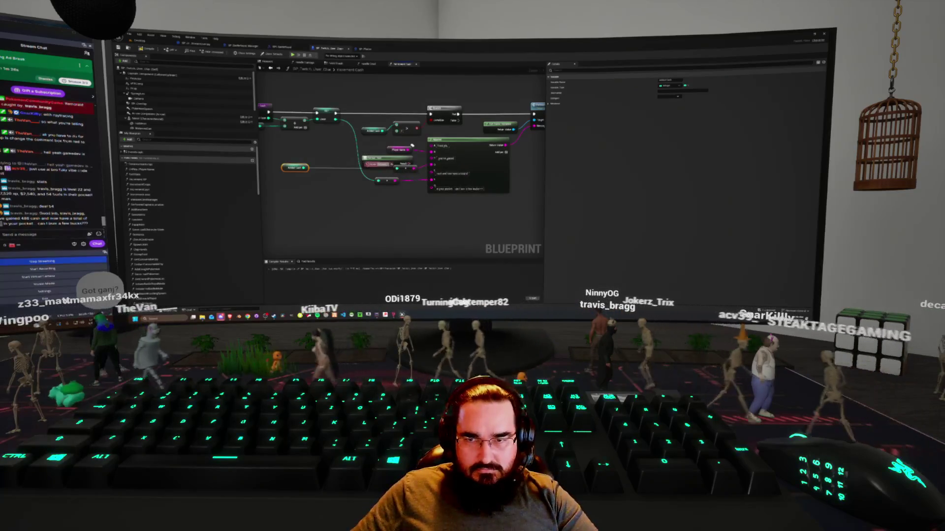
Step: Break the Add Cash wire, paste a conversion node, and wire it into the Return node
left_click(412, 146)
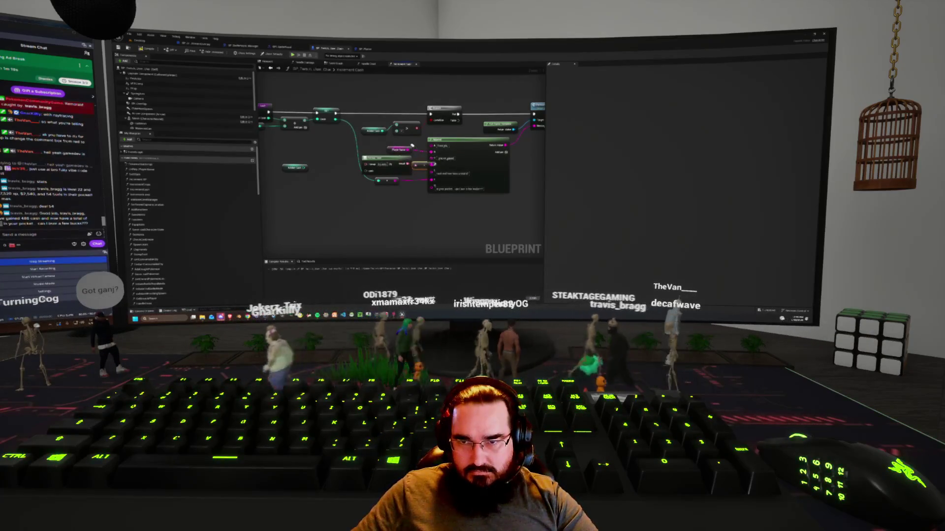
left_click_drag(386, 159, 372, 158)
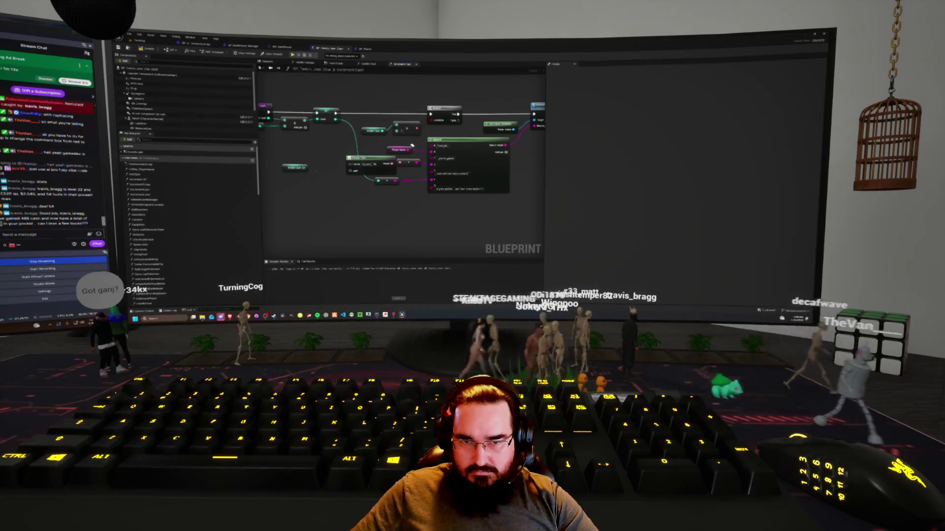
right_click(349, 163)
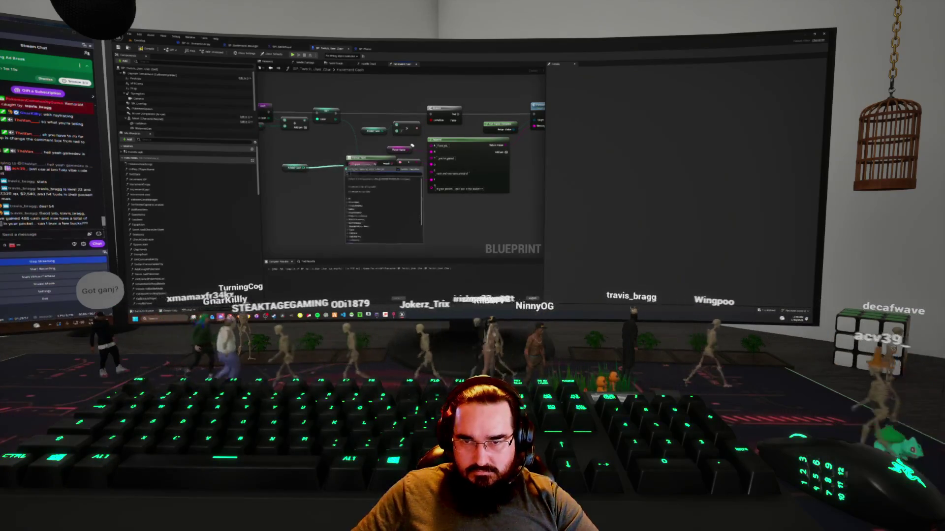
left_click(369, 169)
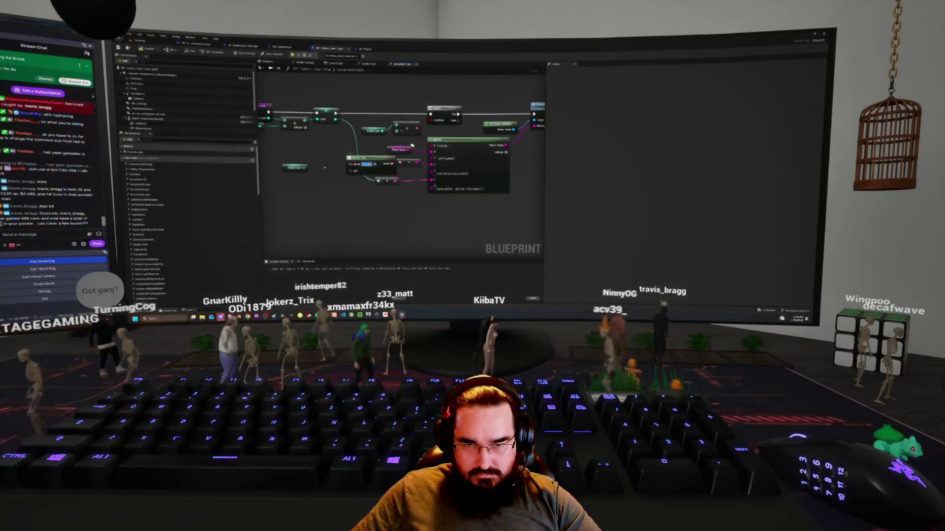
key("ctrl+v")
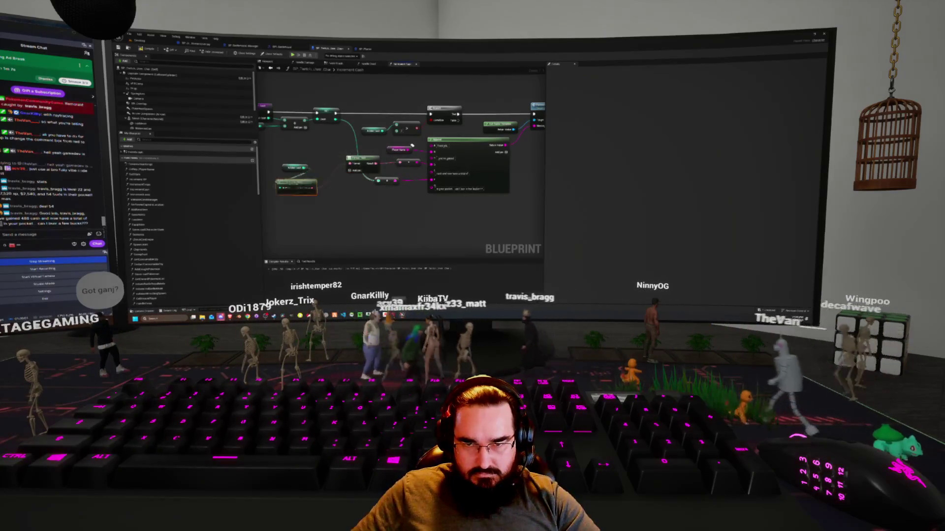
left_click_drag(351, 171, 430, 179)
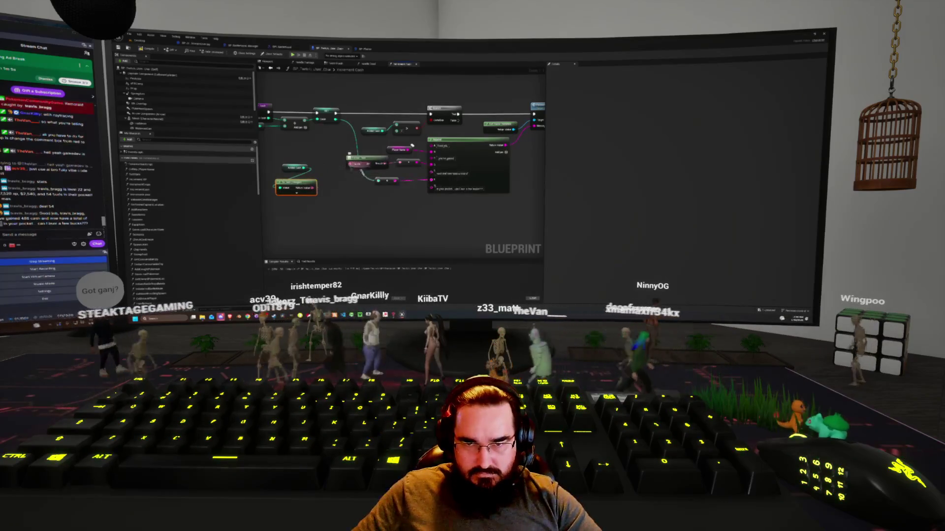
Step: Wire the converted value into the Append message input and place To Text beside Add Cash
key("ctrl+Tab")
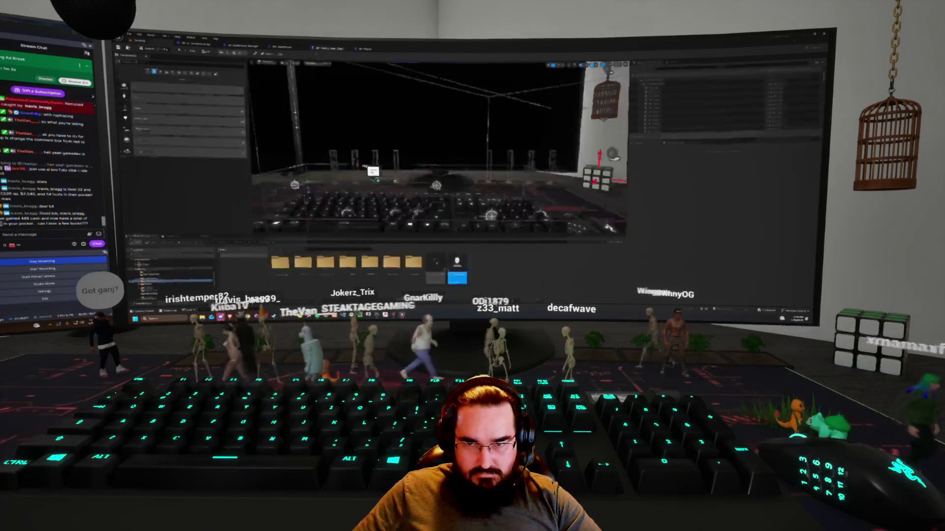
key("ctrl+Tab")
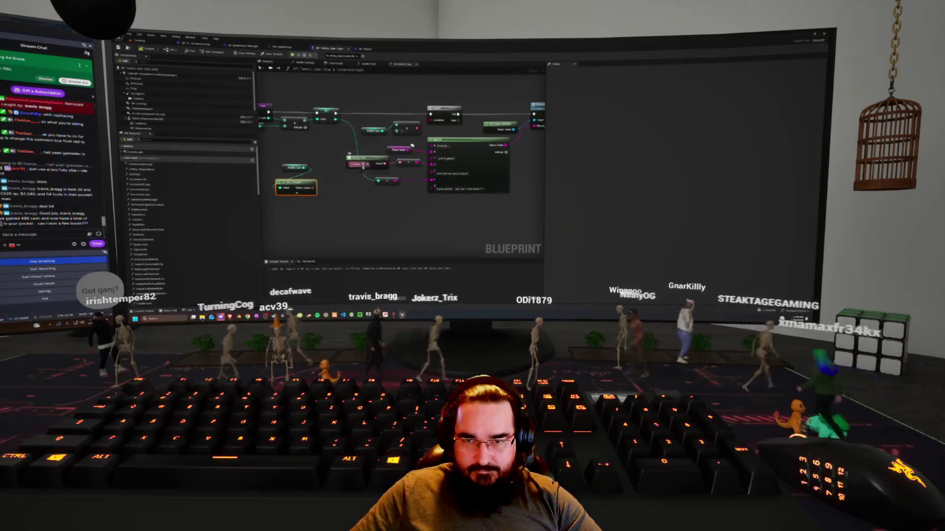
left_click_drag(308, 187, 353, 171)
left_click_drag(296, 182, 327, 166)
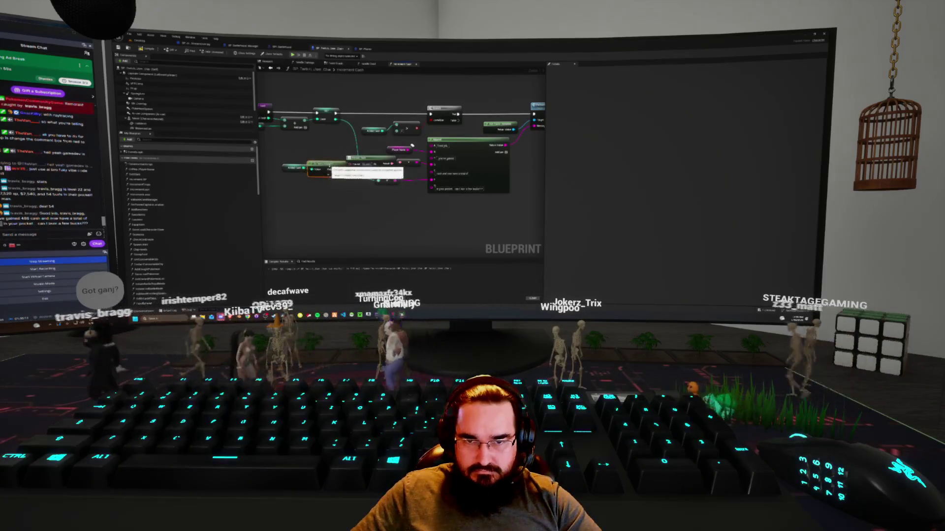
left_click_drag(413, 146, 463, 146)
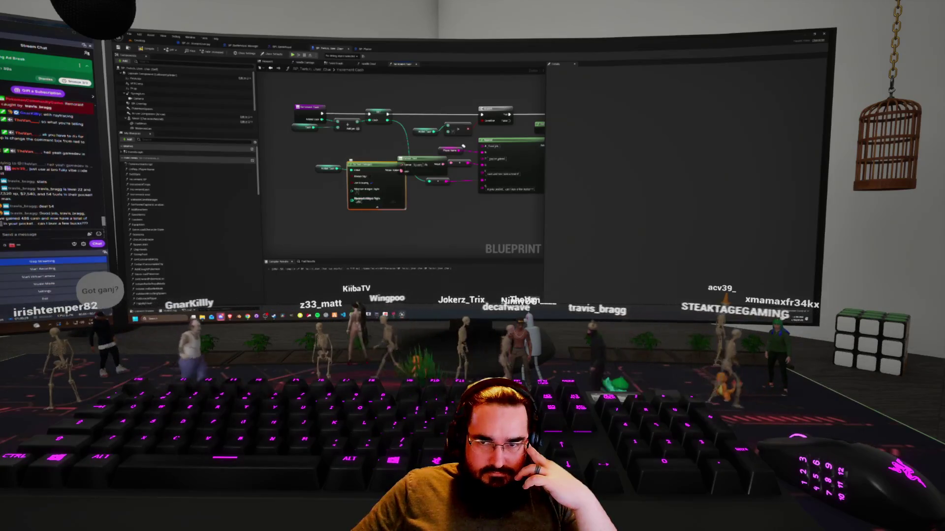
Step: Reword the text entry on the Append node
left_click_drag(366, 170, 347, 170)
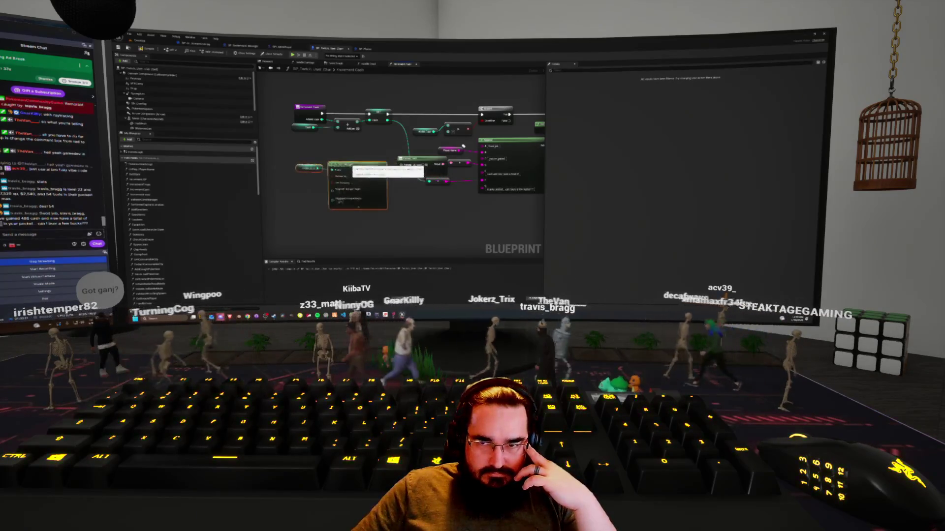
left_click_drag(463, 146, 395, 149)
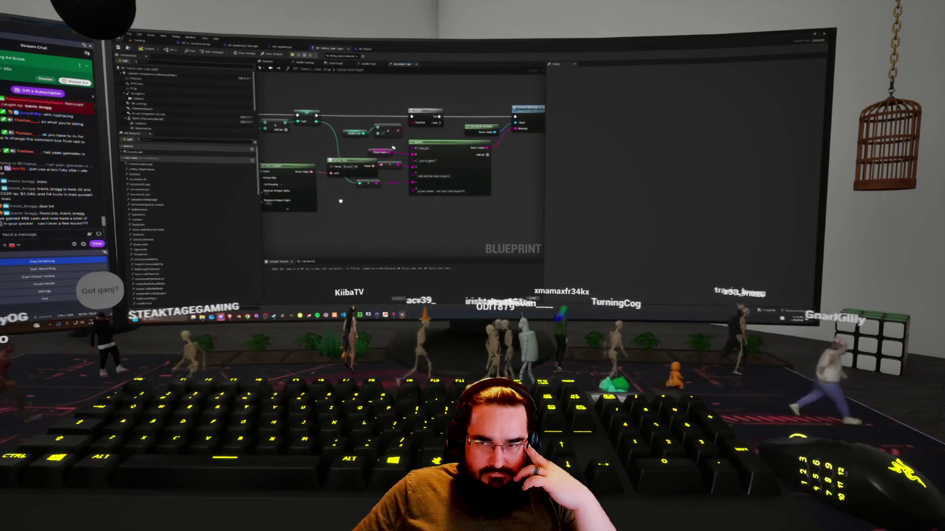
left_click(431, 176)
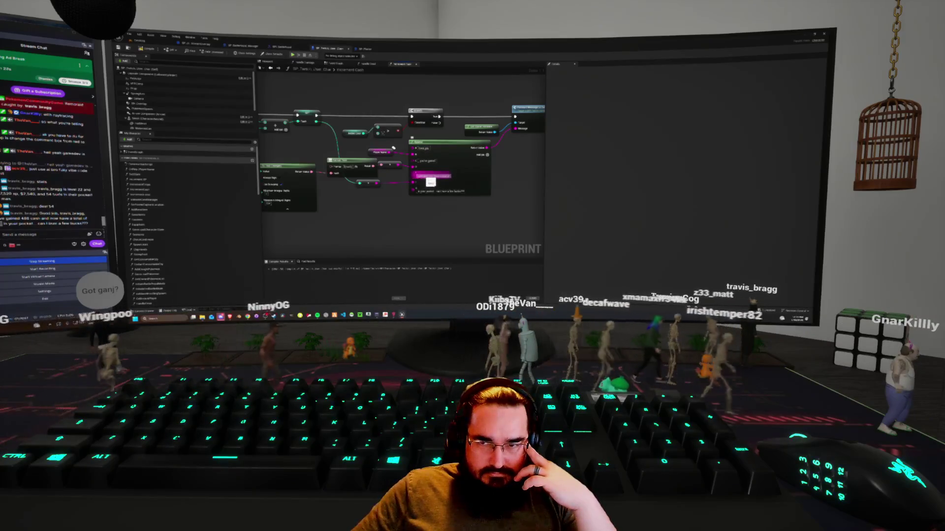
key("ctrl+v")
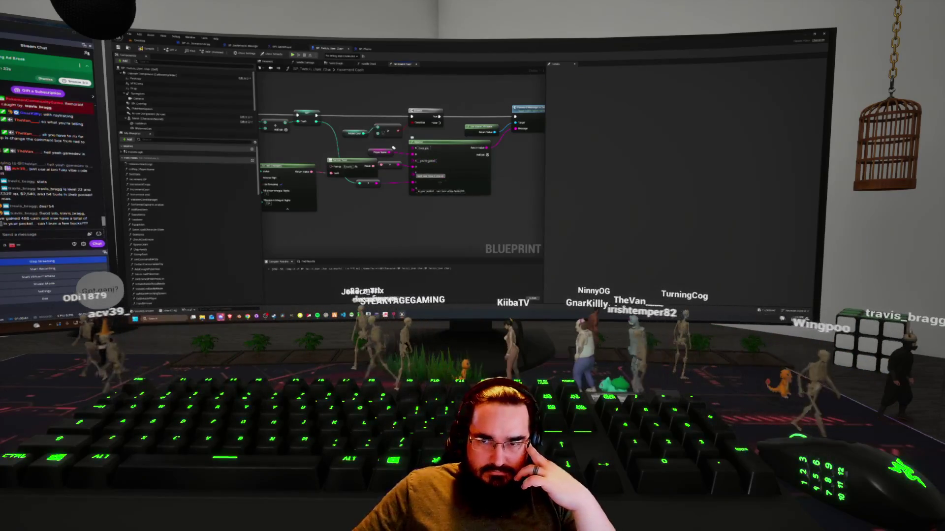
Step: Duplicate the conversion node pair, place it lower, and wire it to the upper node
left_click_drag(393, 148, 455, 154)
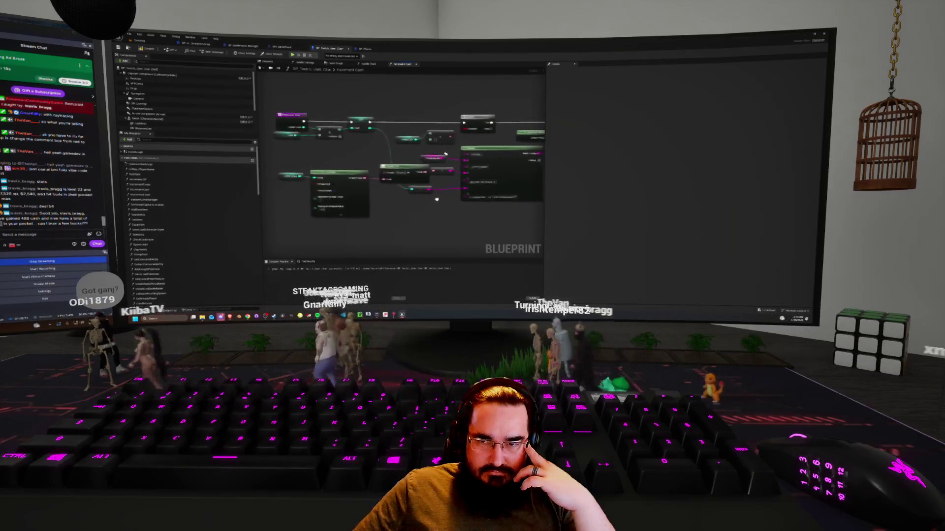
left_click_drag(435, 199, 434, 200)
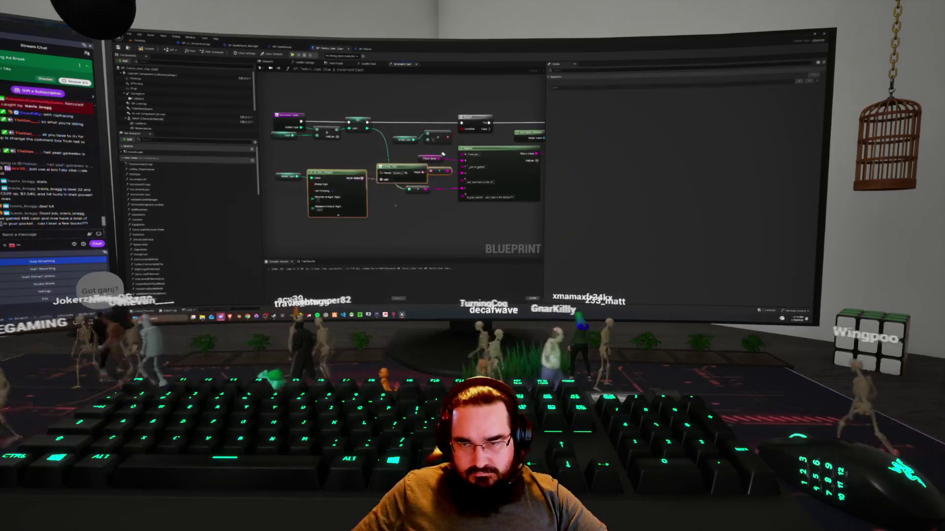
left_click_drag(442, 154, 420, 140)
key("ctrl+w")
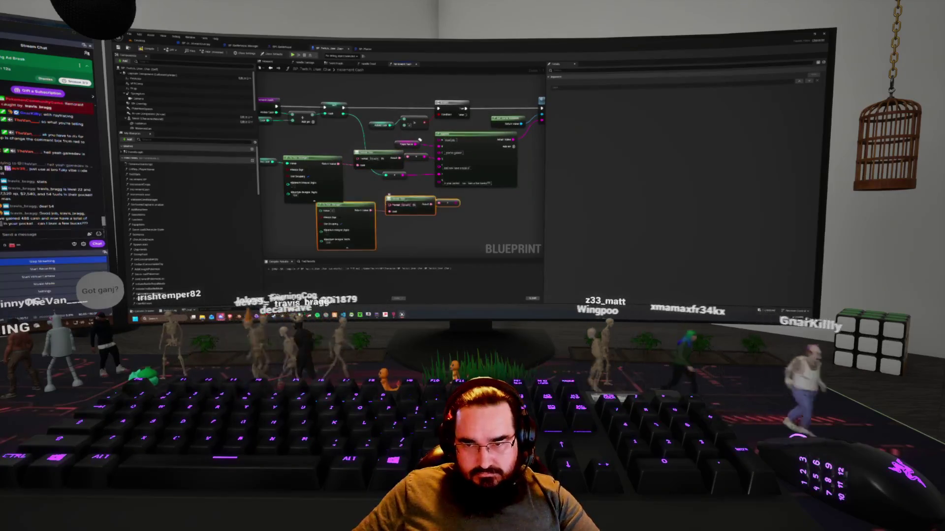
left_click_drag(411, 202, 414, 207)
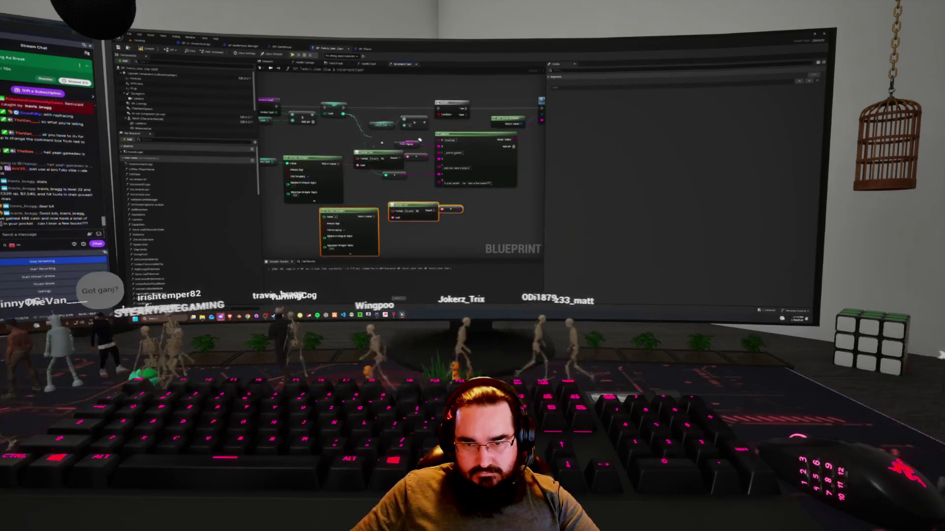
left_click_drag(378, 138, 323, 216)
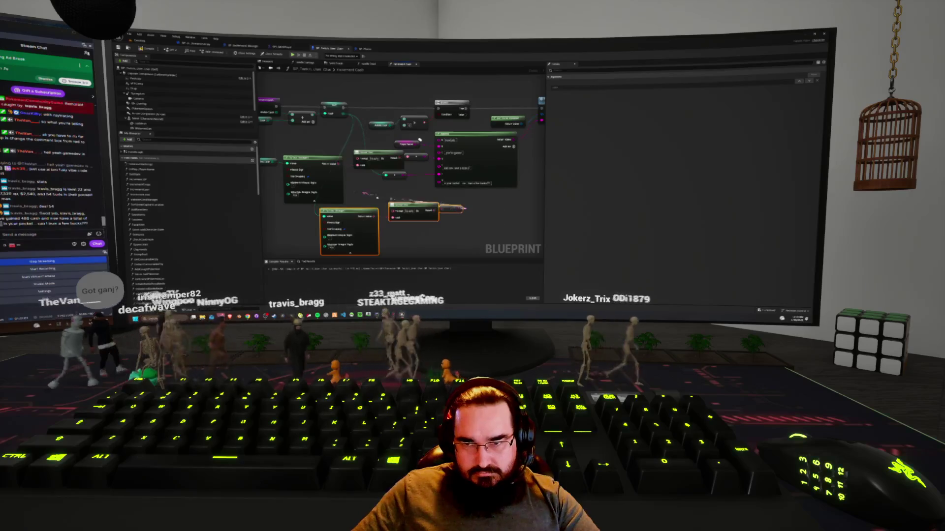
left_click(388, 181)
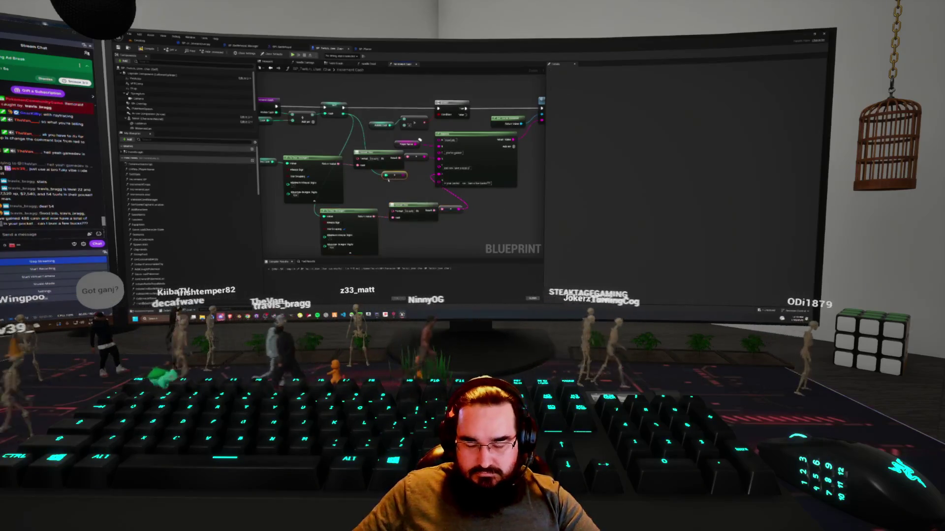
left_click_drag(388, 181, 421, 178)
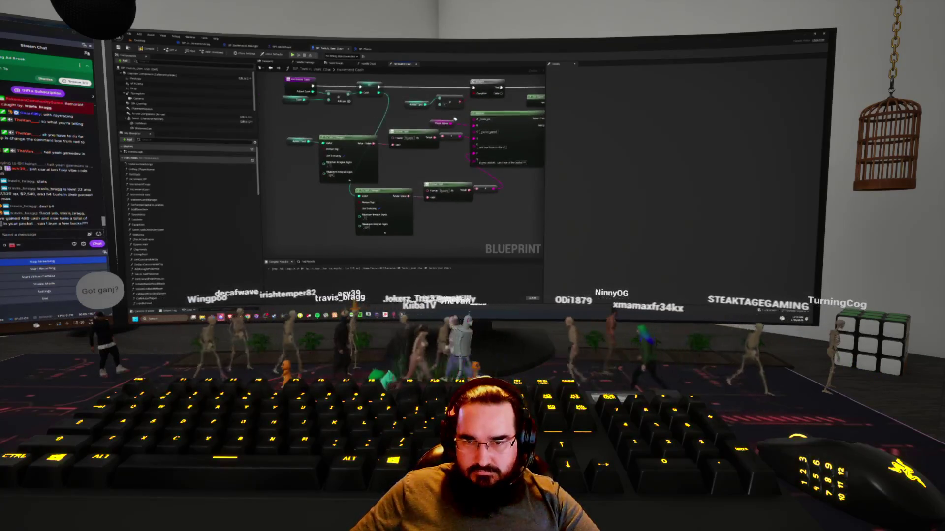
left_click_drag(455, 119, 389, 132)
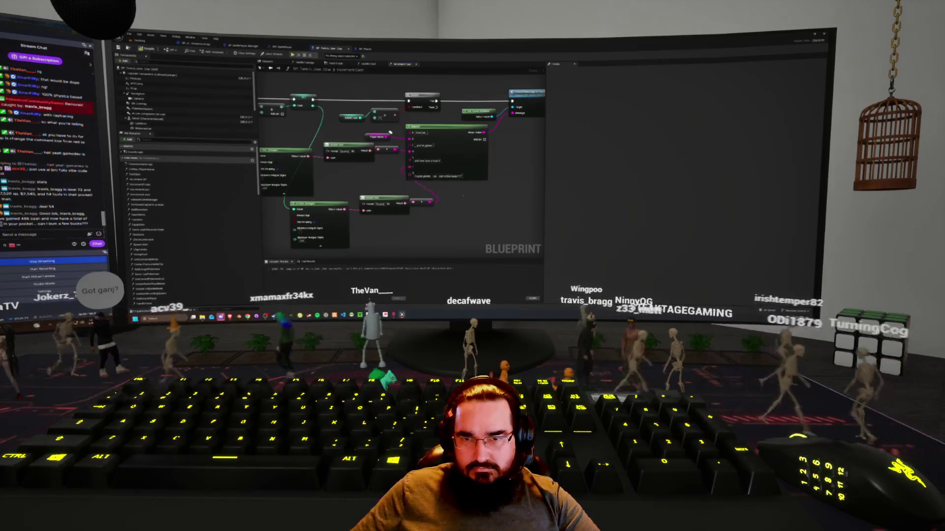
scroll(465, 194, "down", 3)
scroll(355, 202, "up", 3)
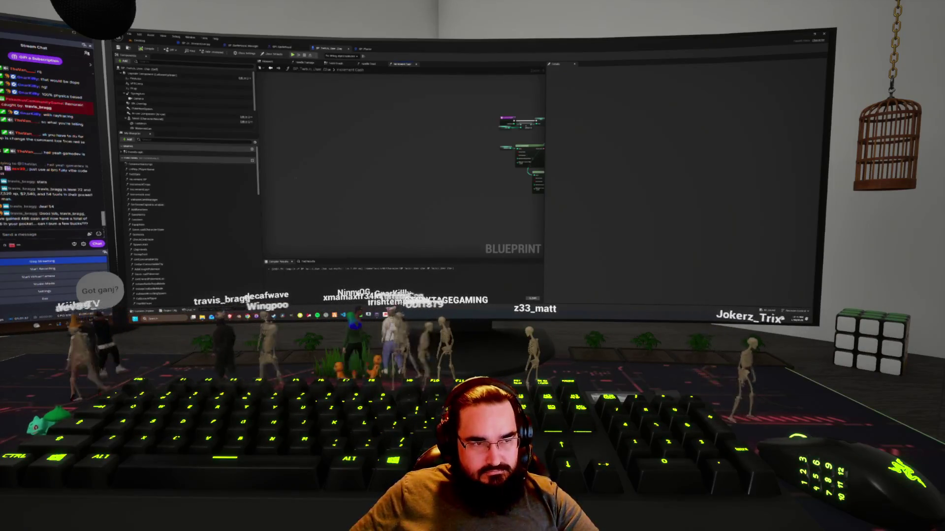
Step: Open the Increment XP and Increment Level graphs, then go to BP_StreamOverlay's Event Graph
double_click(148, 179)
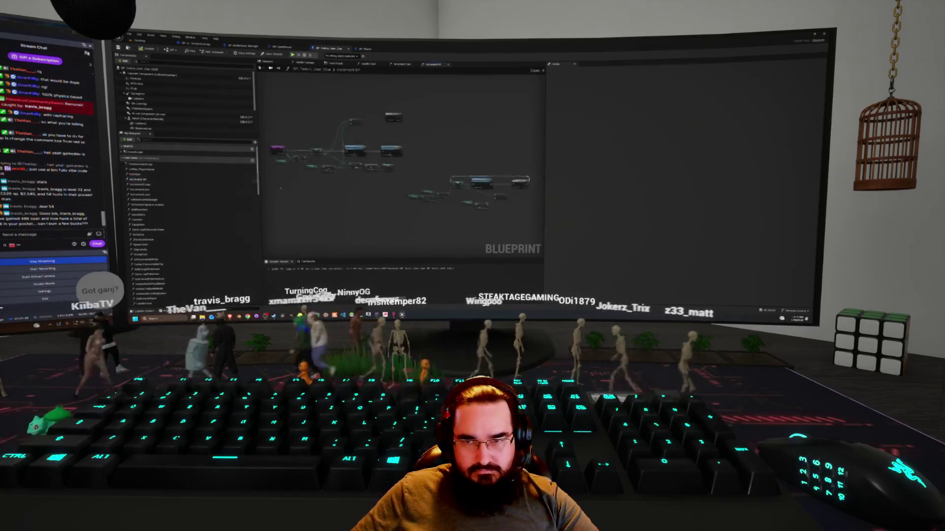
scroll(364, 221, "up", 5)
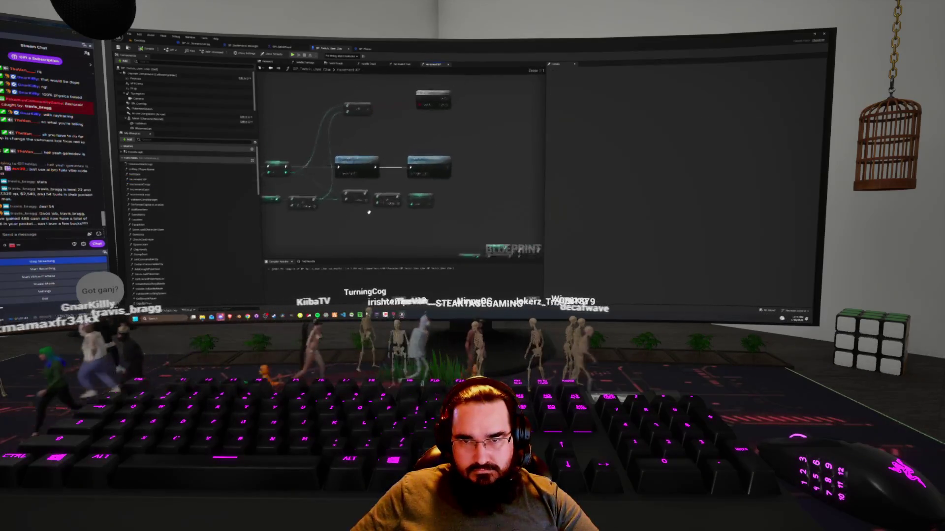
double_click(356, 180)
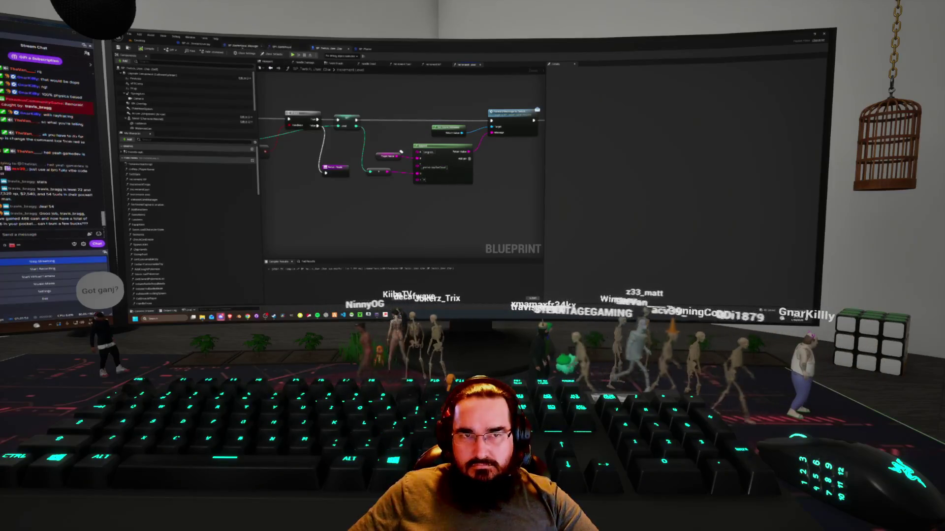
left_click(246, 45)
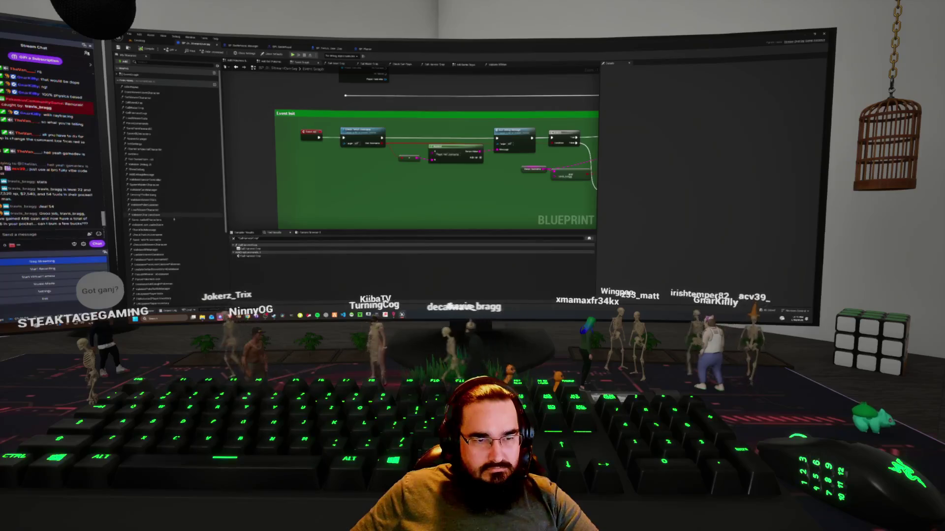
Step: Filter My Blueprint for 'chat' and open the Add Check Stats Command 2 graph
scroll(160, 139, "up", 5)
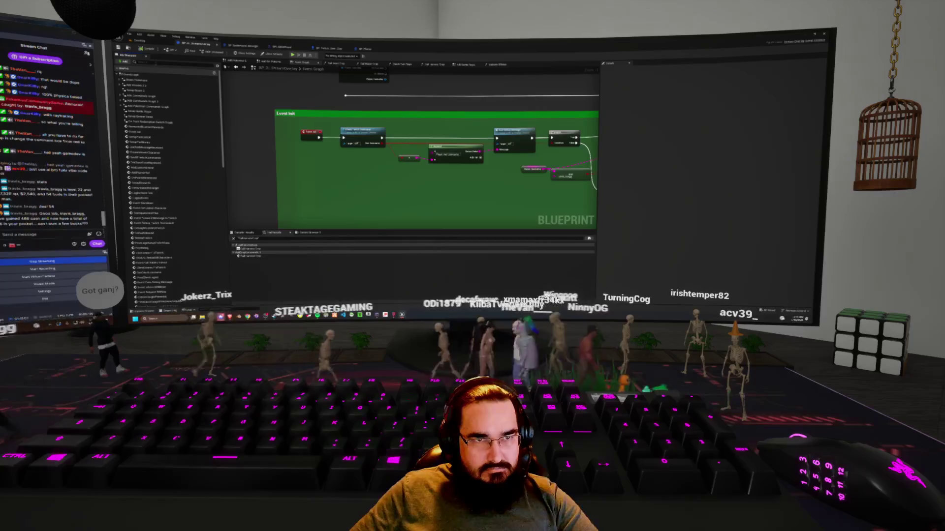
type("chat")
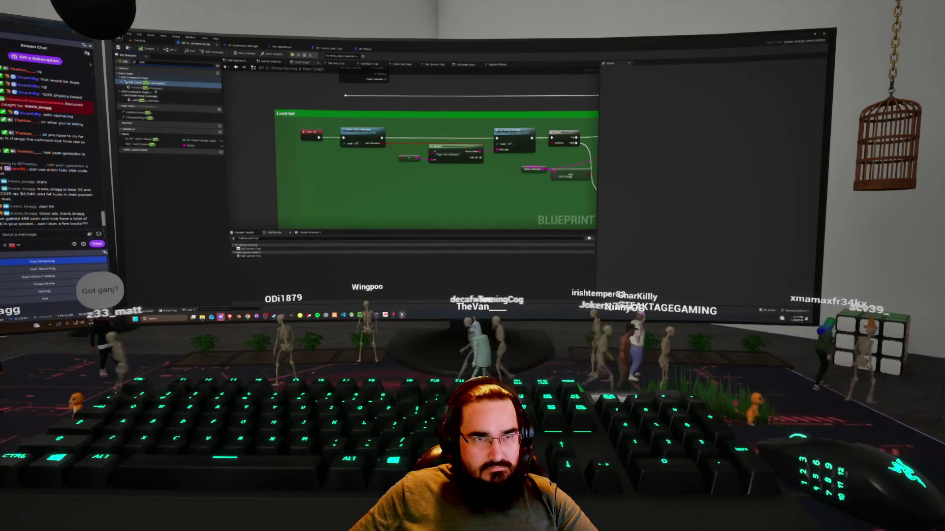
double_click(162, 92)
Step: Reword the string in the large message node, then return to the Twitch user chat Blueprint
scroll(316, 173, "up", 3)
left_click_drag(316, 173, 220, 172)
key("ctrl+v")
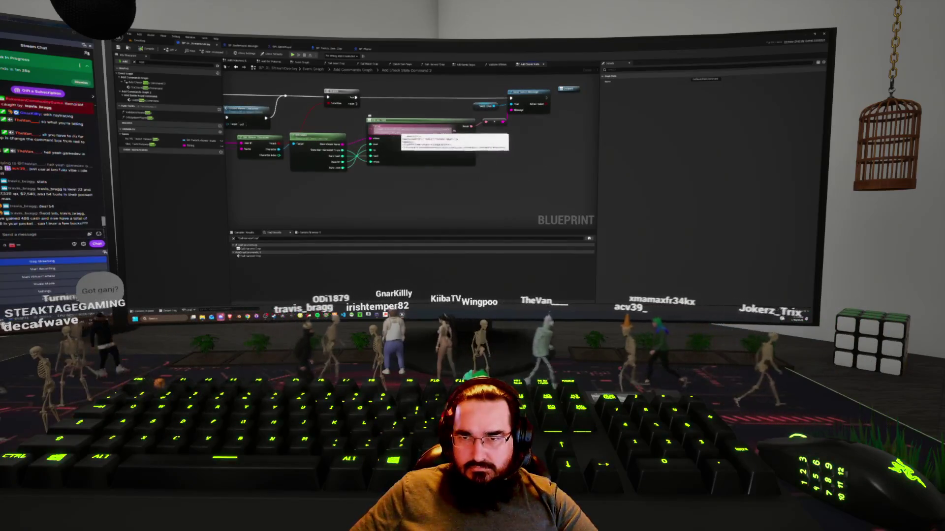
left_click(406, 170)
left_click_drag(419, 187, 421, 196)
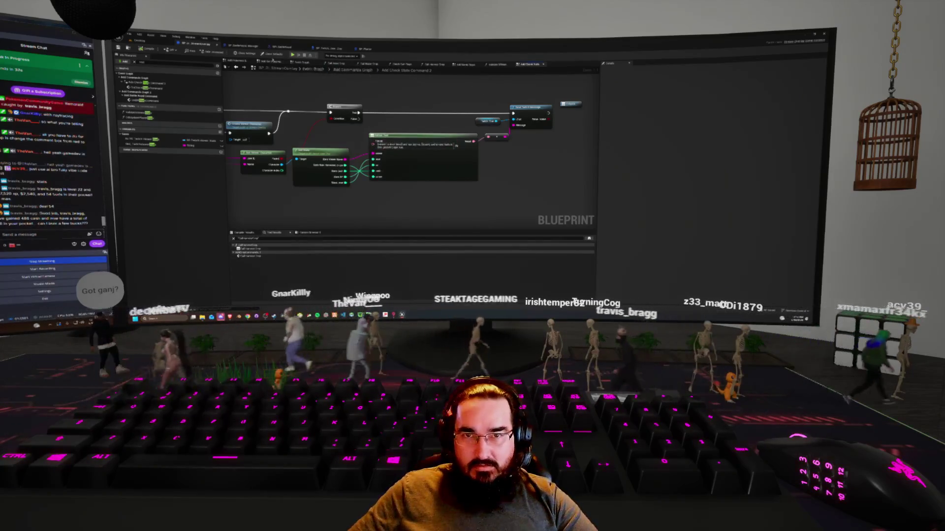
left_click(326, 47)
left_click_drag(400, 151, 411, 157)
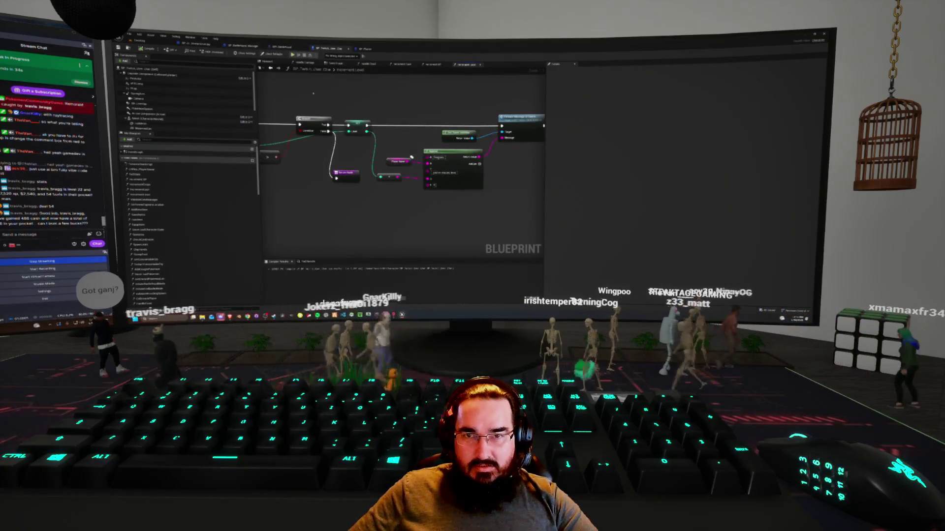
Step: Step back through earlier function graphs and inspect the Format Text and To Text (Integer) nodes
left_click(270, 68)
left_click(270, 68)
left_click(270, 68)
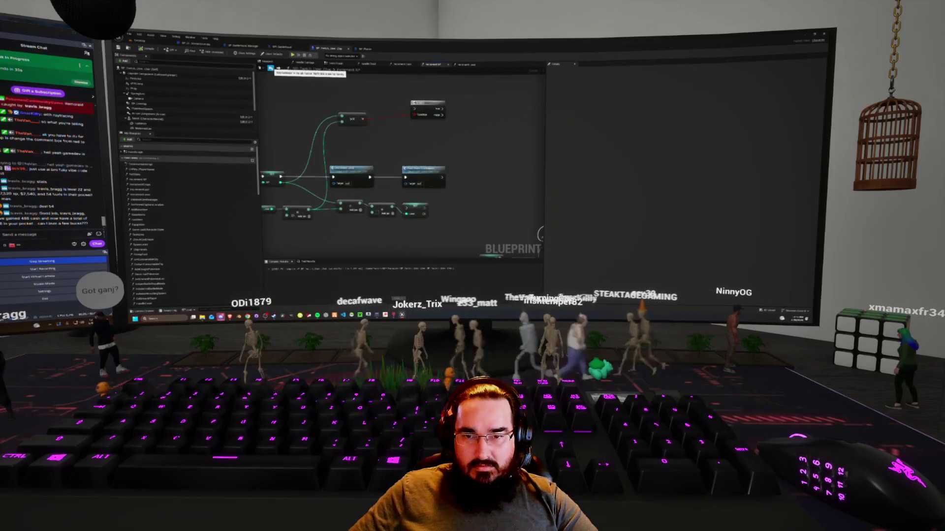
left_click(270, 68)
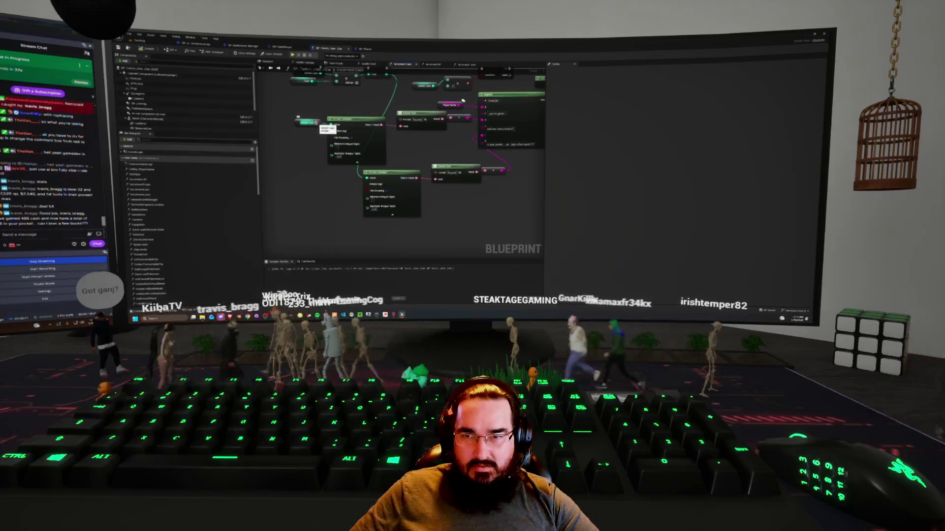
left_click(403, 129)
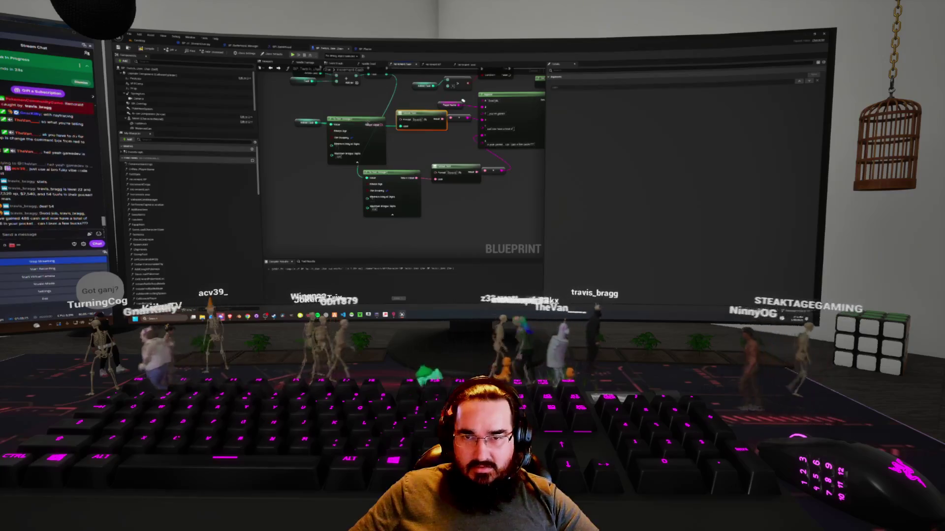
left_click(367, 122)
left_click_drag(462, 100, 444, 118)
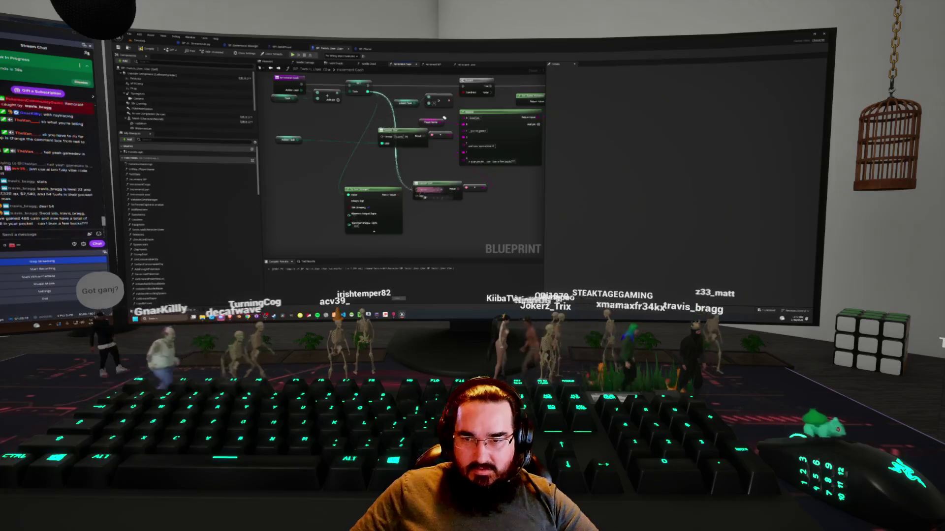
Step: Delete the unneeded node and rearrange the lower node, reroute node and Added Cash variable
left_click(375, 192)
key("Delete")
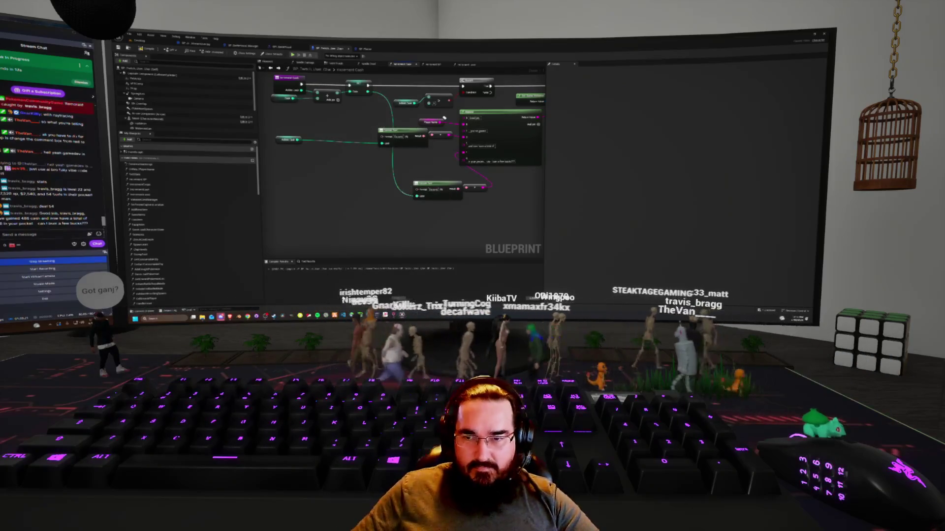
left_click_drag(429, 184, 397, 157)
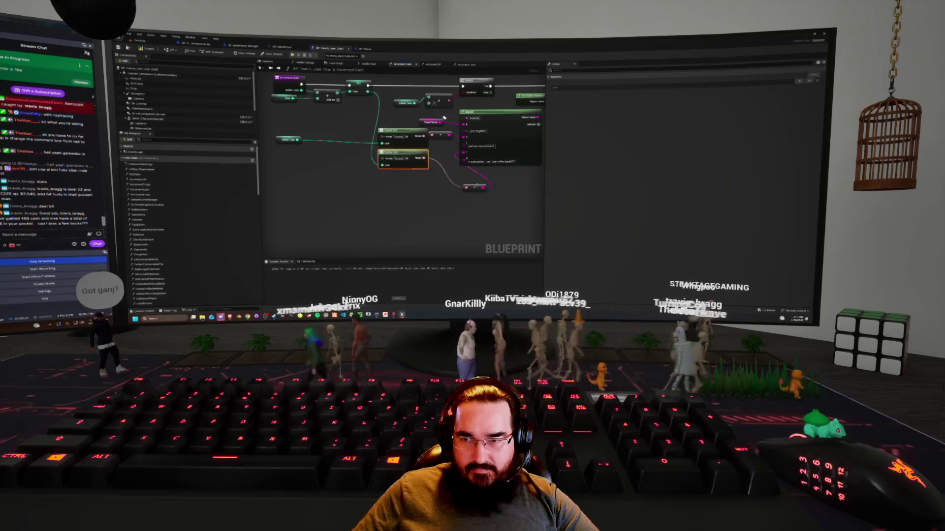
left_click_drag(474, 187, 447, 166)
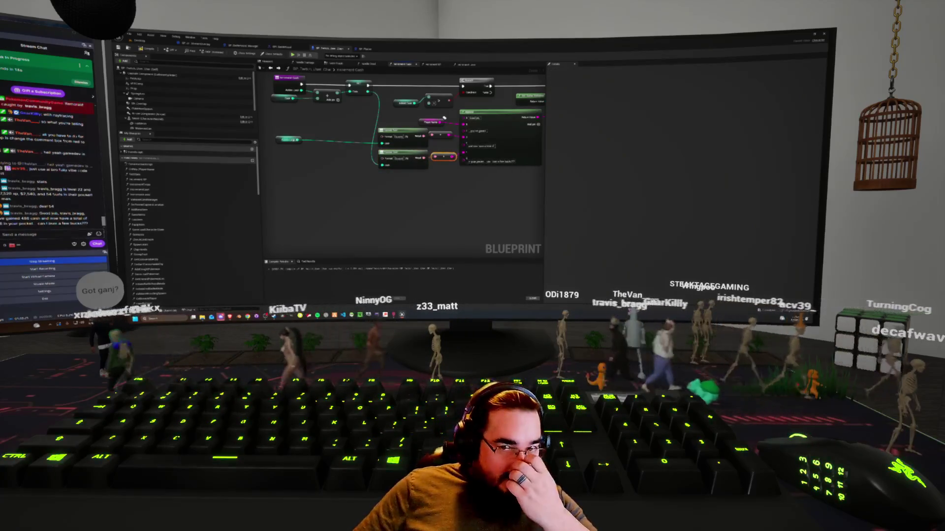
left_click_drag(289, 140, 355, 142)
mouse_move(444, 118)
left_mouse_down()
mouse_move(411, 186)
mouse_move(324, 210)
mouse_move(279, 132)
left_mouse_up()
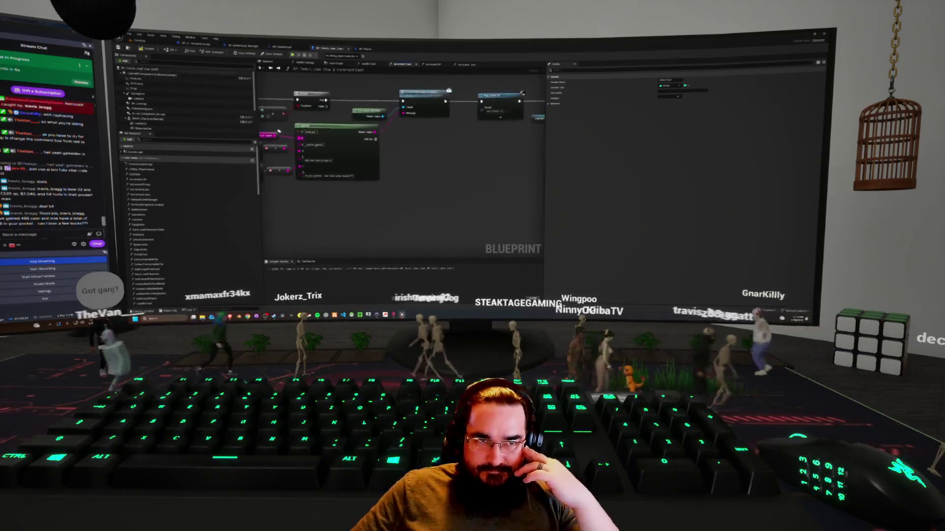
left_click(153, 58)
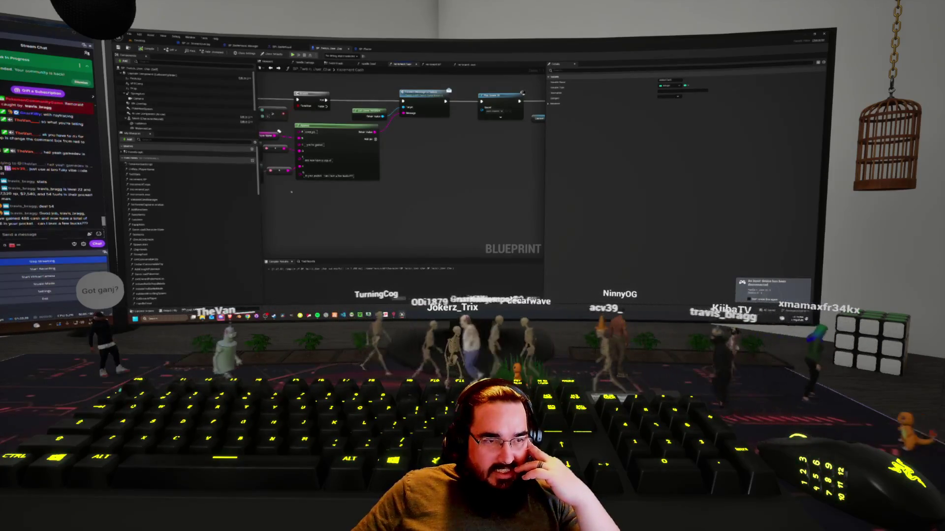
Step: Open the read-only interface function's graph
left_click_drag(296, 203, 395, 214)
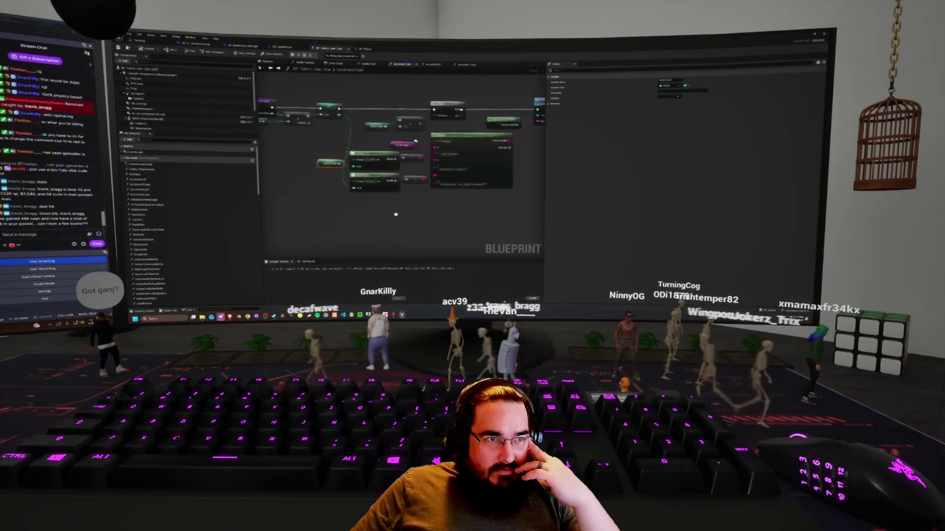
left_click_drag(328, 201, 386, 205)
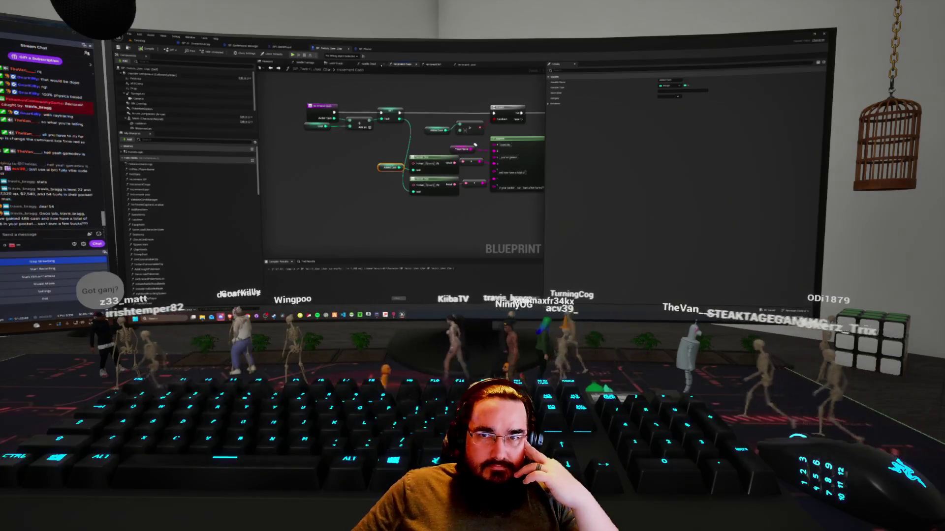
double_click(475, 145)
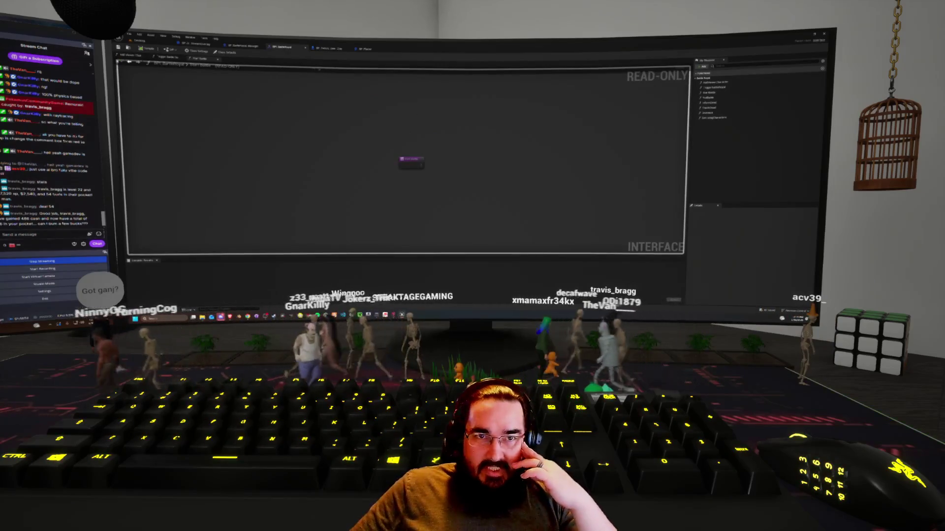
Step: Switch to BP_BattleRoyal_Manager's Event Graph, look around its nodes, then show the chat users list
left_click(245, 45)
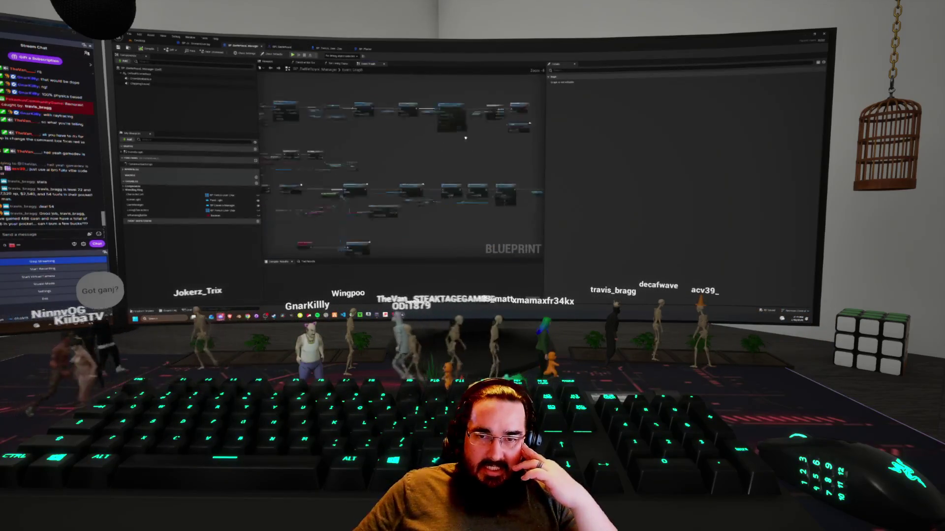
scroll(465, 138, "up", 2)
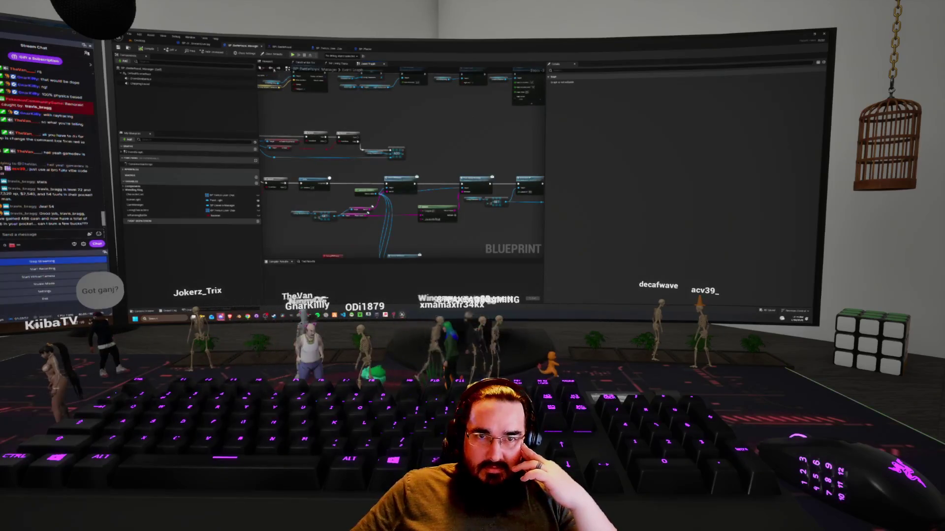
scroll(365, 114, "down", 3)
scroll(467, 185, "up", 3)
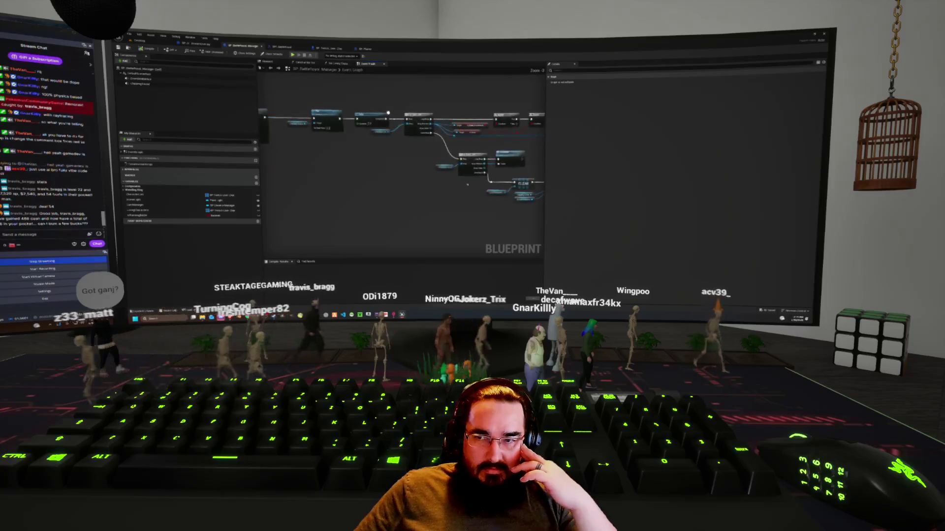
left_click_drag(467, 185, 262, 168)
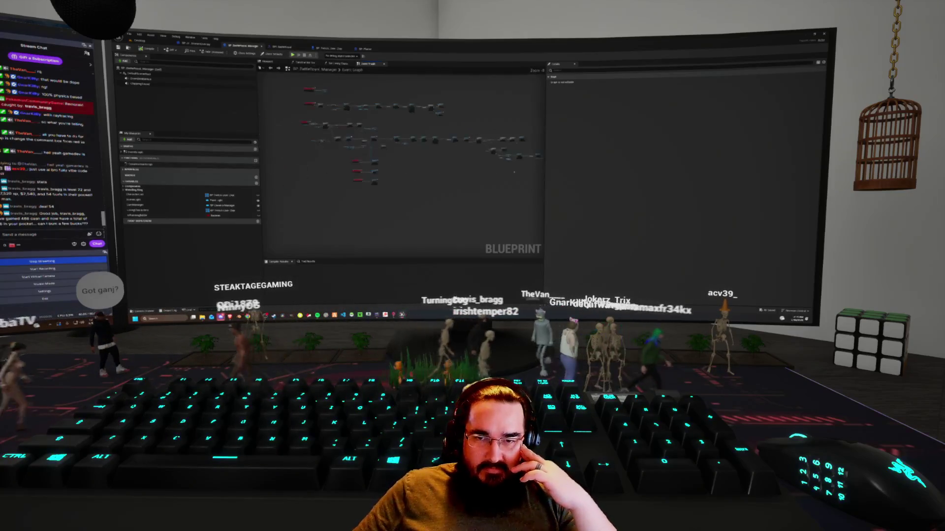
scroll(336, 128, "up", 8)
mouse_move(391, 160)
left_mouse_down()
mouse_move(468, 179)
mouse_move(383, 171)
mouse_move(376, 138)
mouse_move(325, 110)
mouse_move(290, 111)
mouse_move(353, 141)
mouse_move(358, 71)
left_mouse_up()
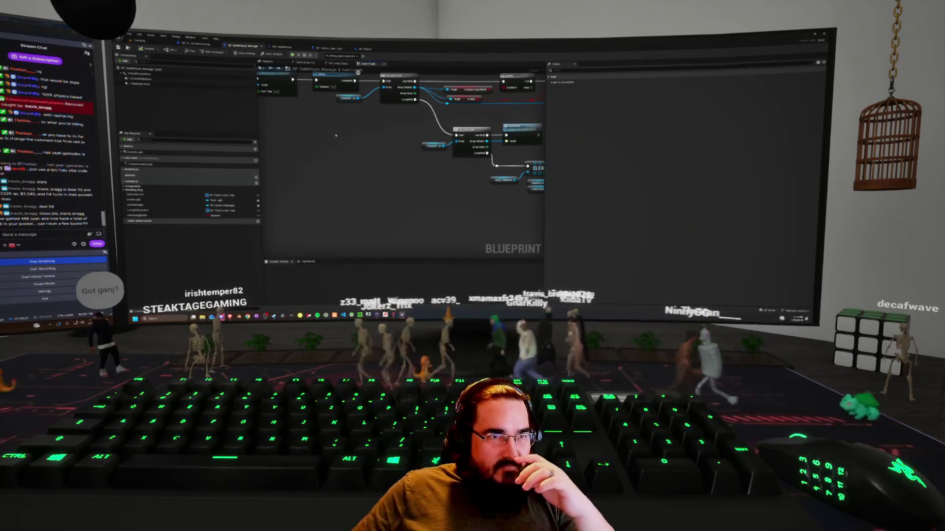
left_click(87, 53)
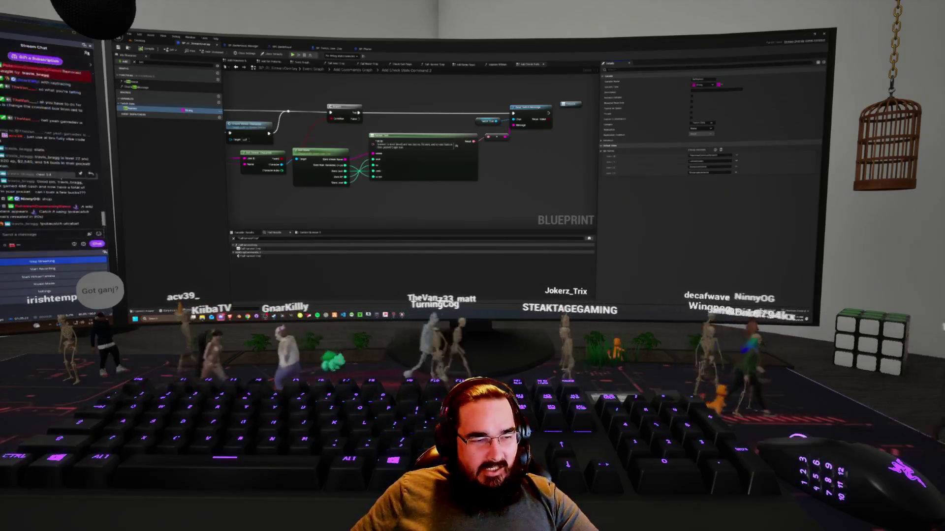
Step: Post 'AD' in stream chat, then switch over to the browser
left_click(51, 234)
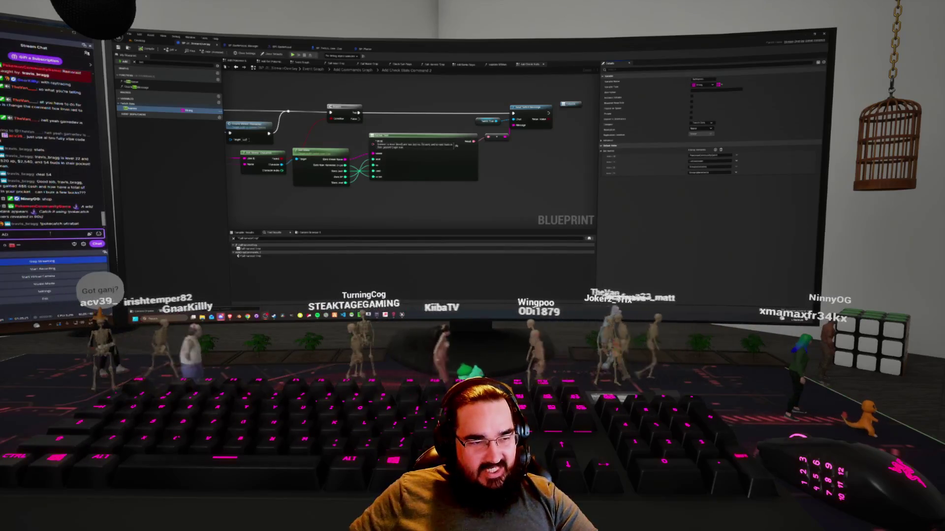
key("Return")
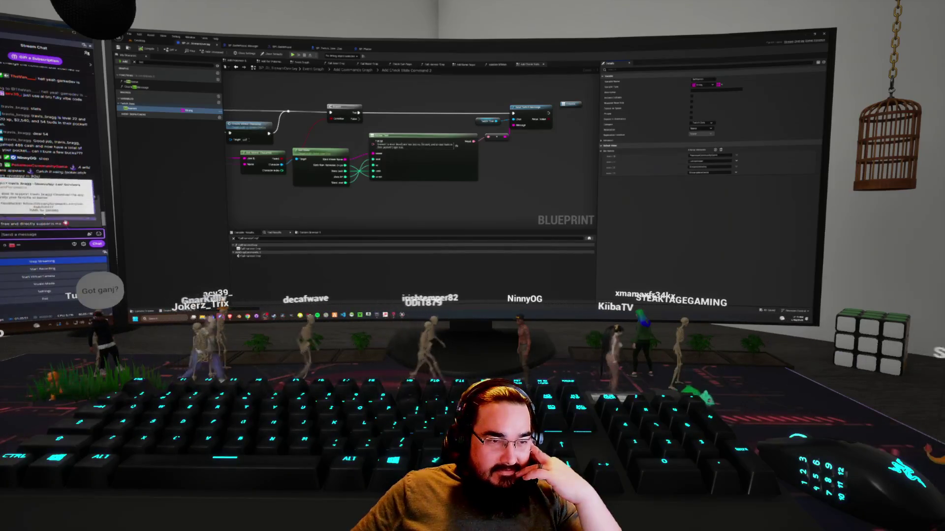
key("alt+Tab")
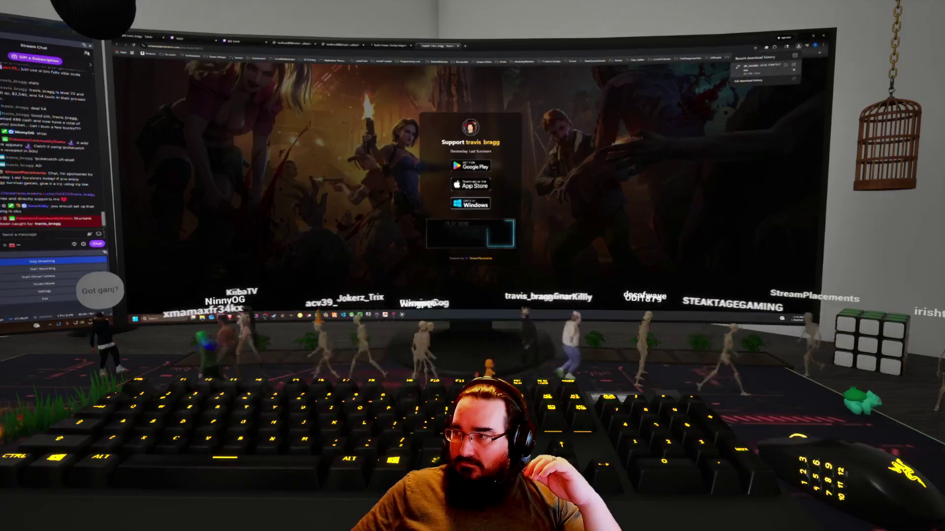
left_click(785, 69)
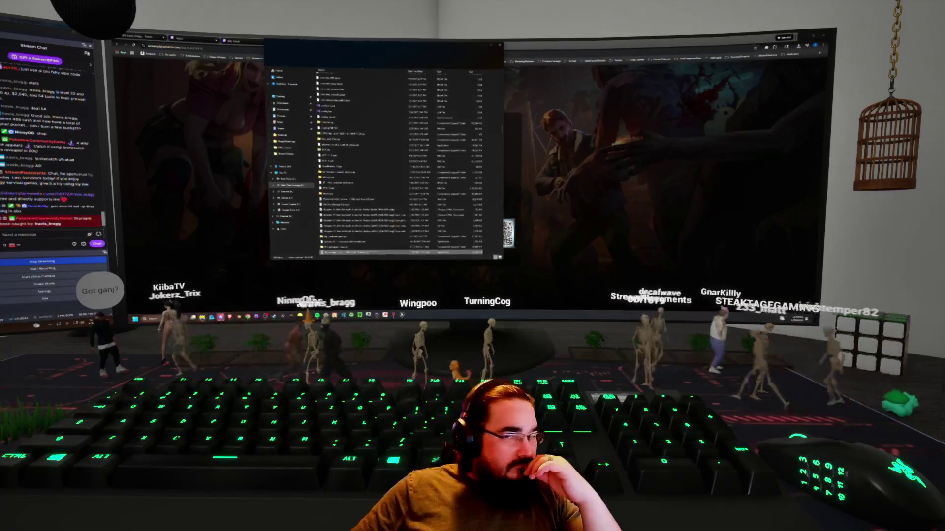
right_click(347, 252)
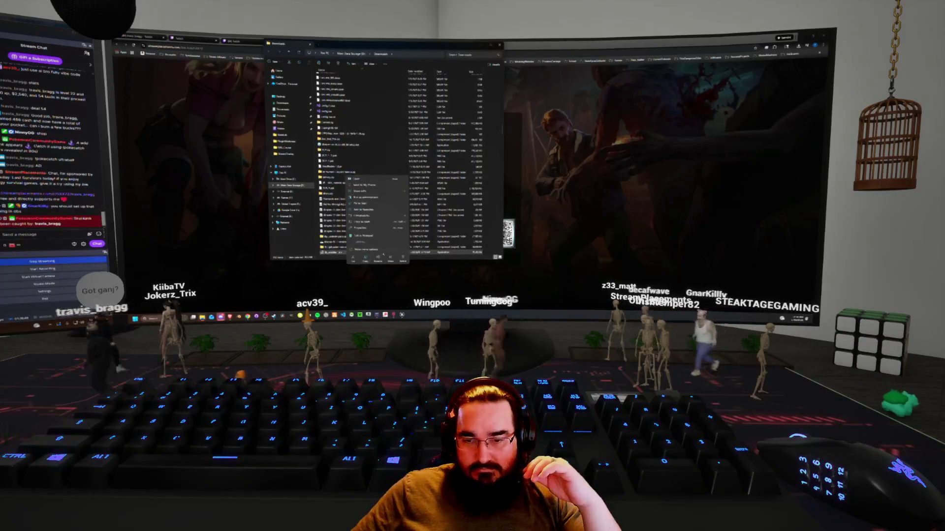
left_click(403, 258)
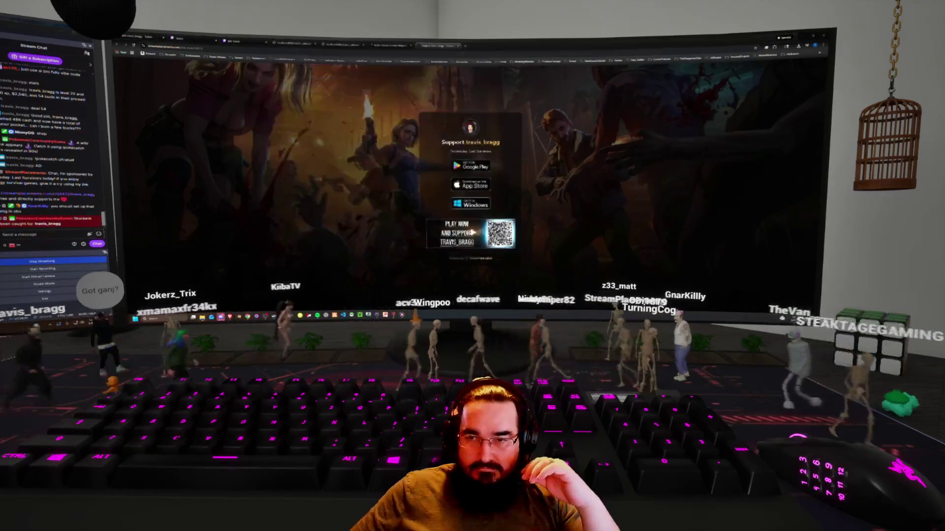
left_click(499, 44)
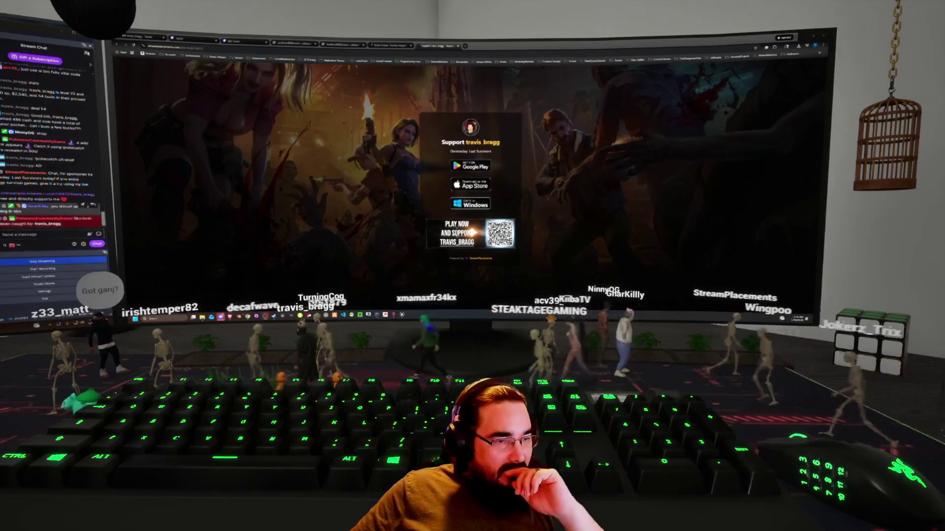
key("ctrl+l")
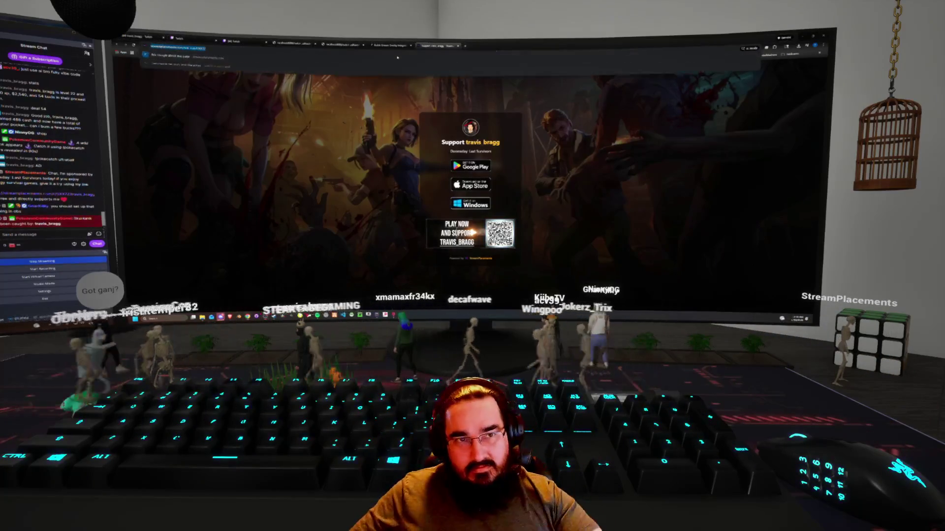
key("BackSpace")
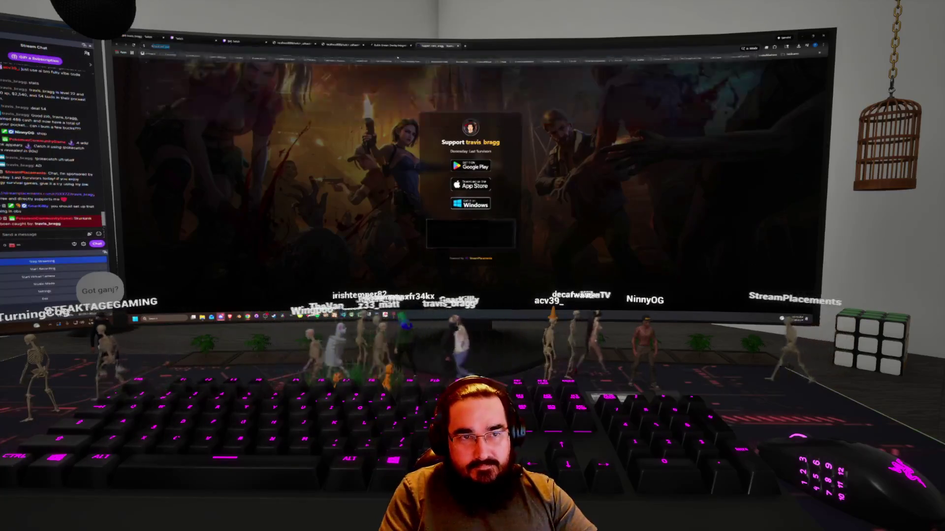
type("streamplacements.com")
key("Return")
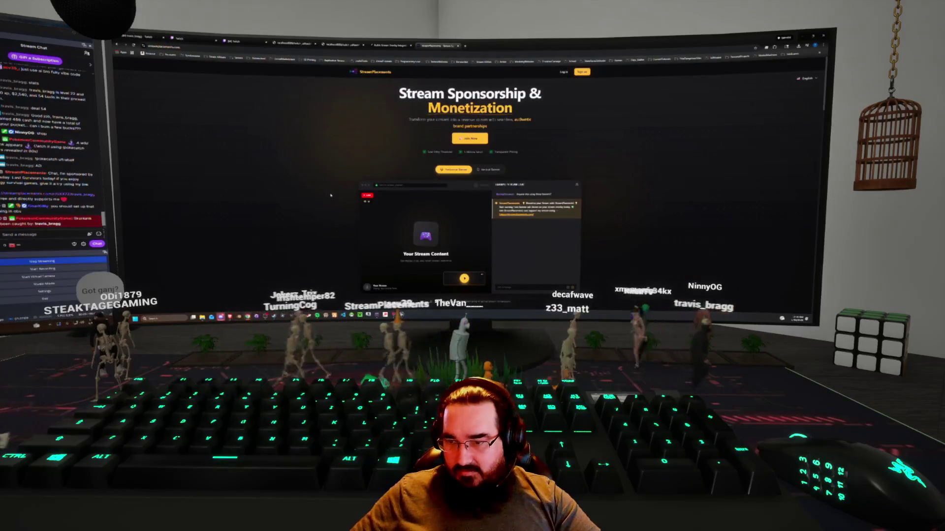
Step: Scroll through the StreamPlacements sponsorship page and bring up its sign-in dialog
scroll(346, 220, "down", 1)
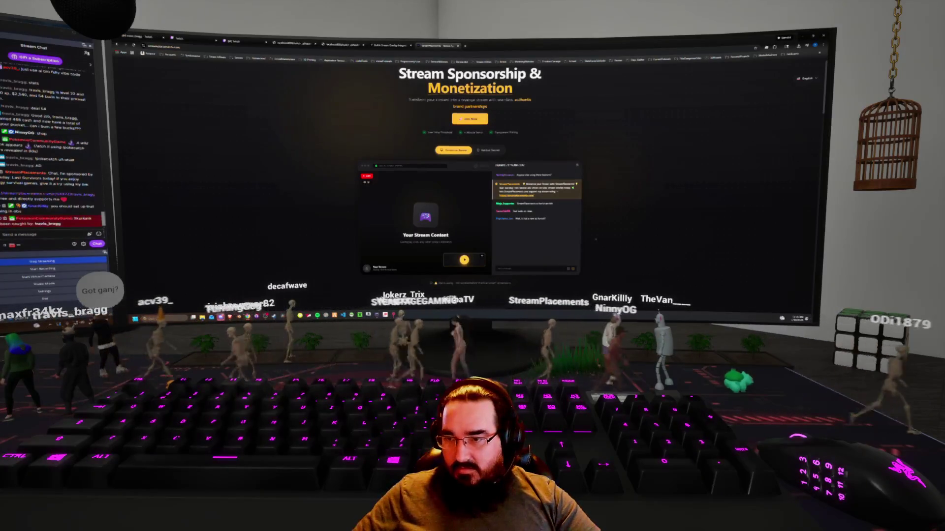
scroll(470, 197, "down", 3)
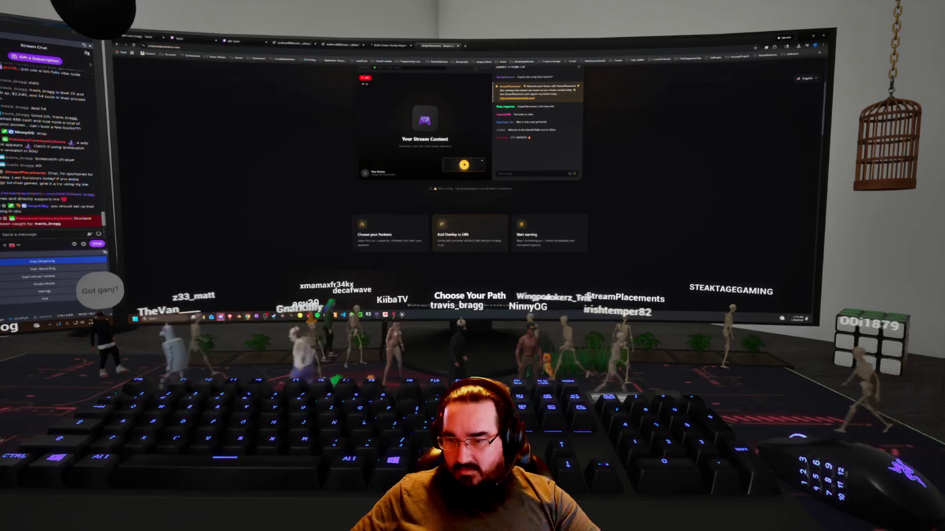
scroll(461, 240, "down", 3)
scroll(466, 234, "up", 8)
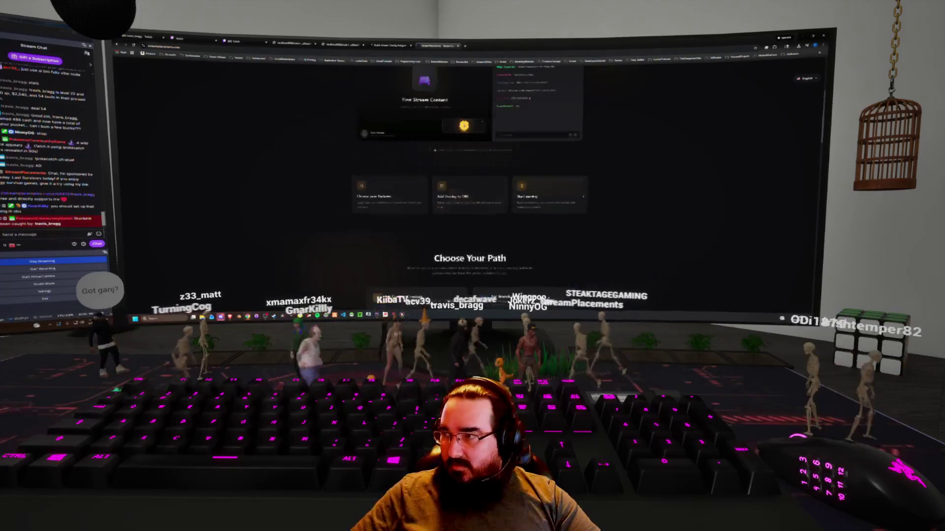
left_click(564, 72)
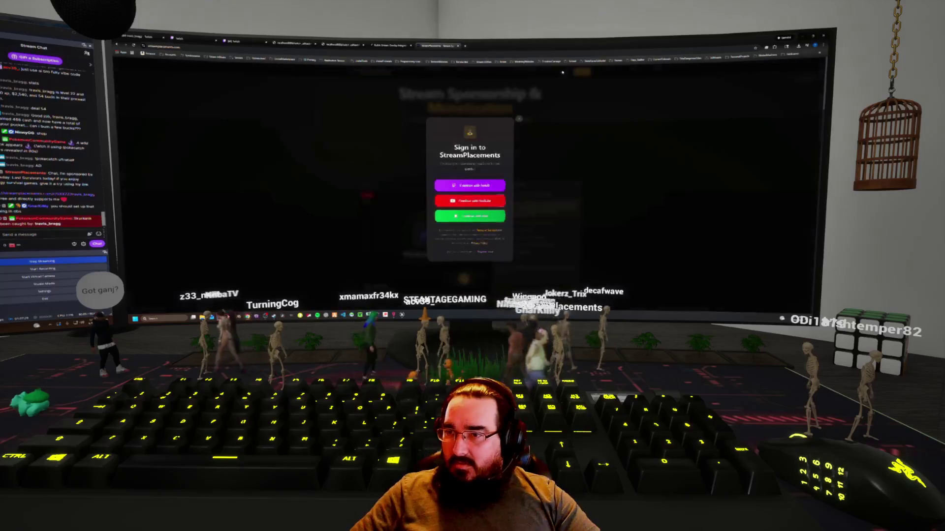
Step: Sign in to StreamPlacements with Twitch and go to the Stream Dashboard's OBS setup page
left_click(564, 72)
left_click(564, 72)
left_click(480, 186)
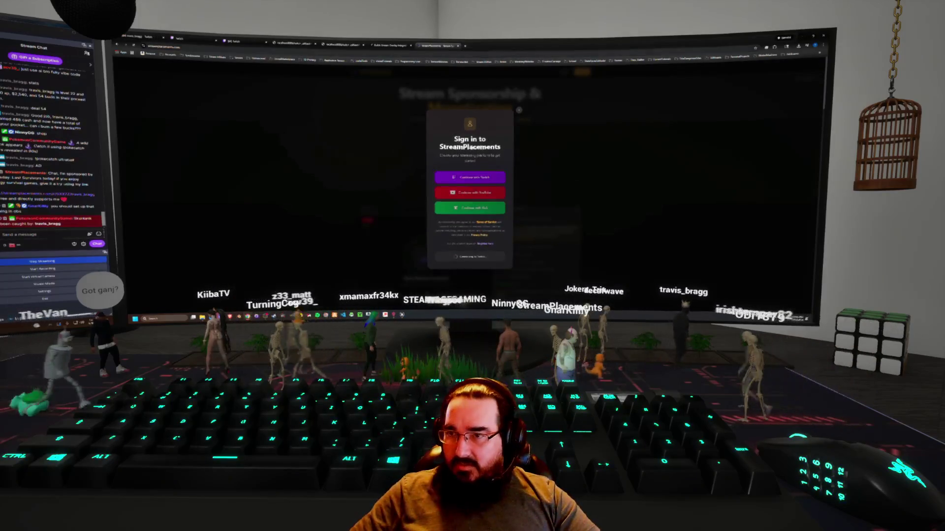
left_click(468, 236)
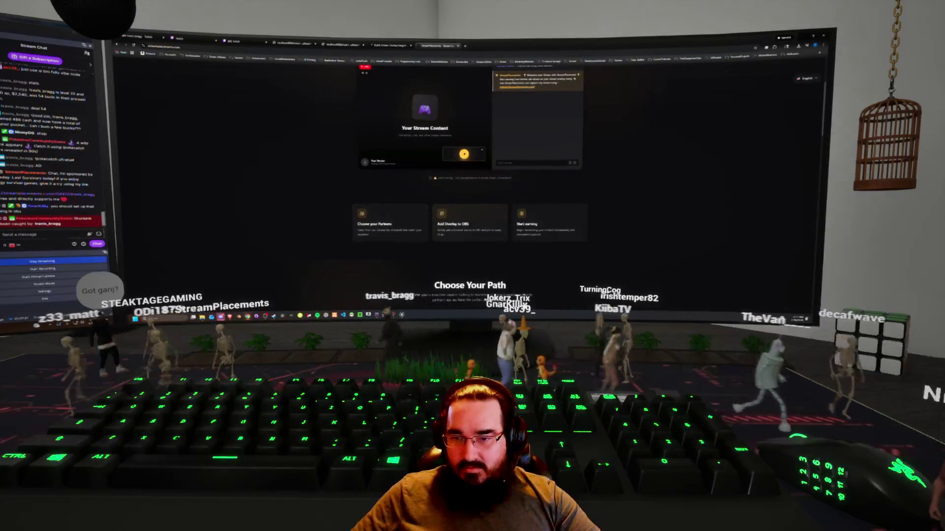
scroll(462, 240, "up", 3)
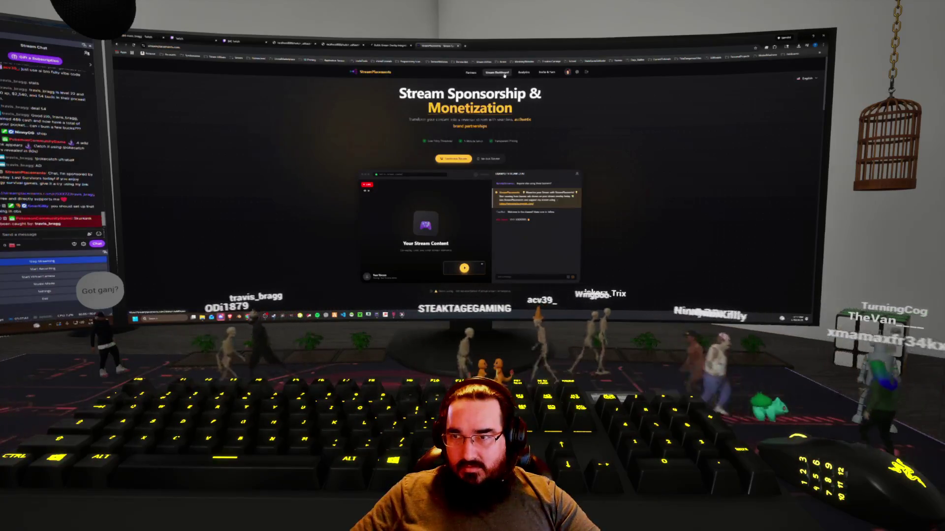
left_click(504, 74)
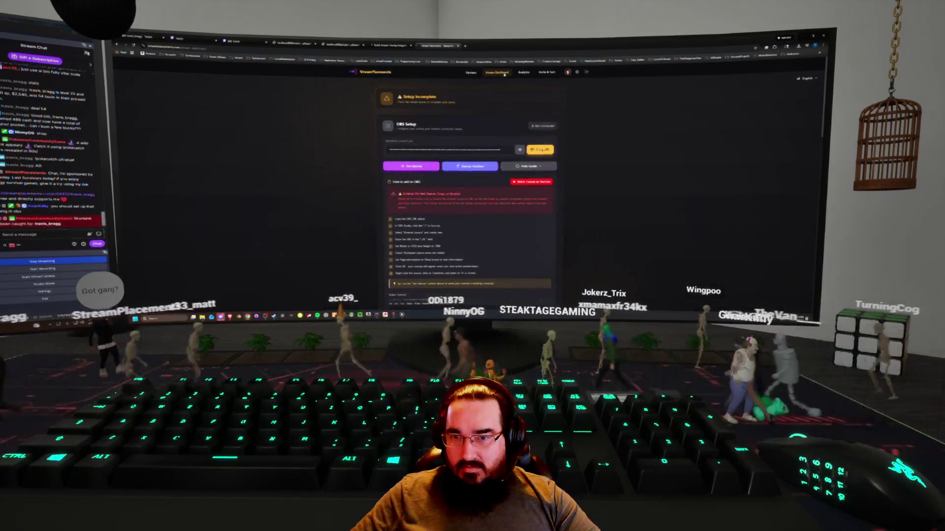
Step: Read through the OBS setup instructions, then close the StreamPlacements tab
scroll(343, 181, "down", 2)
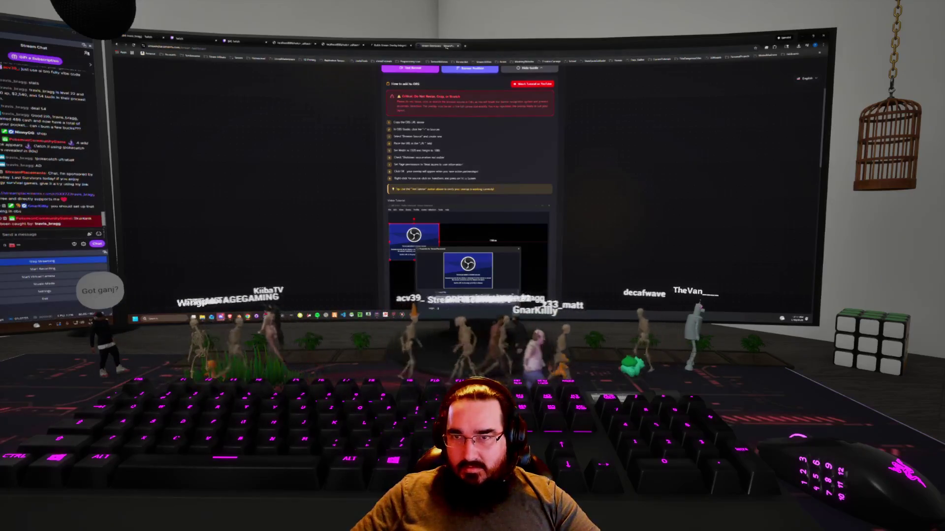
left_click(457, 46)
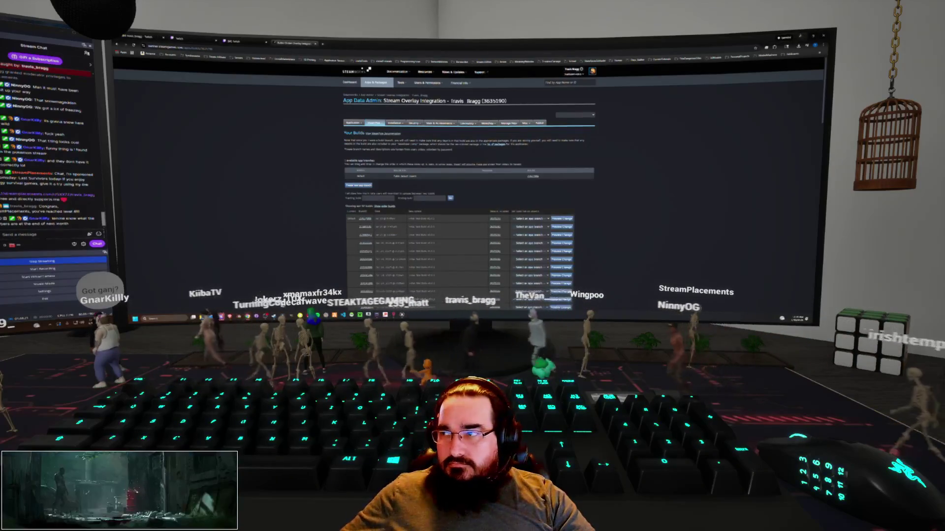
Step: Switch from the Steamworks builds page back to the Unreal Editor with Alt+Tab
key("alt+Tab")
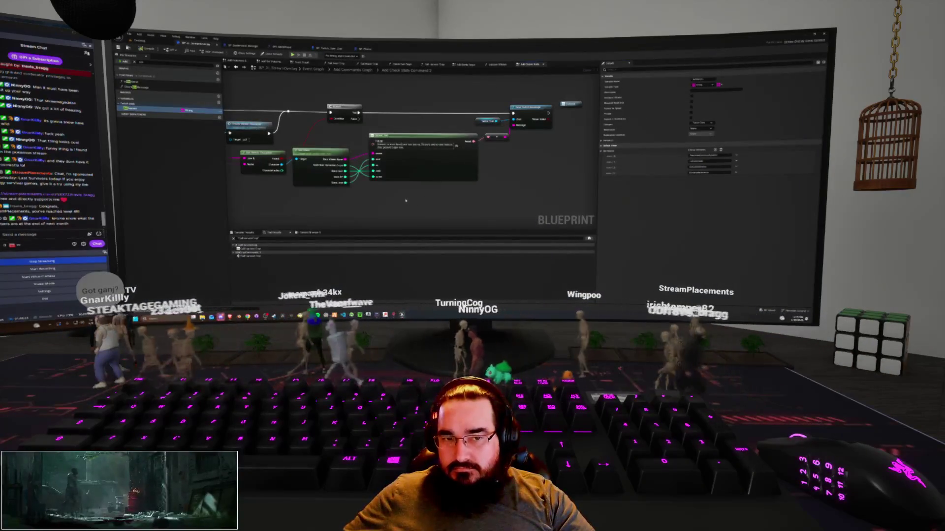
Step: Look over the event graph, then bring up the BP_Twitch_User_Char Blueprint tab
scroll(406, 200, "down", 4)
mouse_move(404, 201)
left_mouse_down()
mouse_move(394, 196)
mouse_move(428, 198)
left_mouse_up()
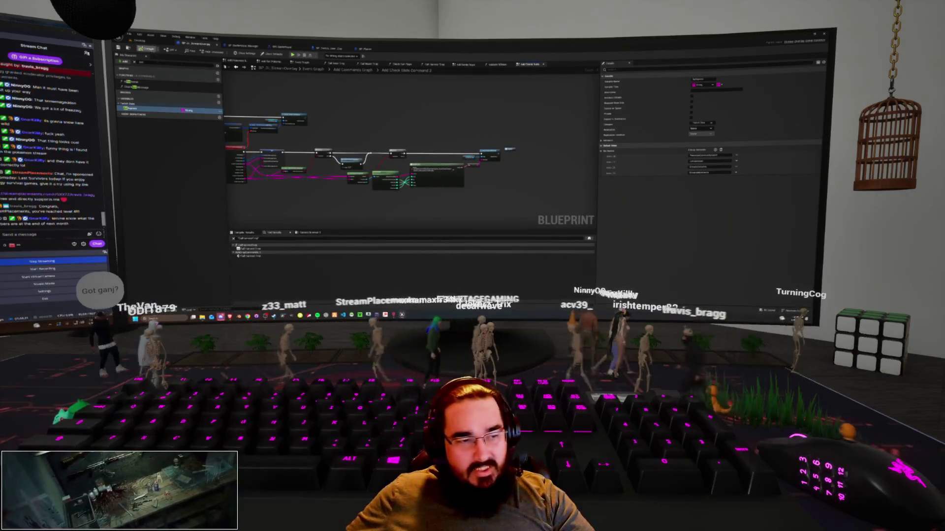
left_click(138, 44)
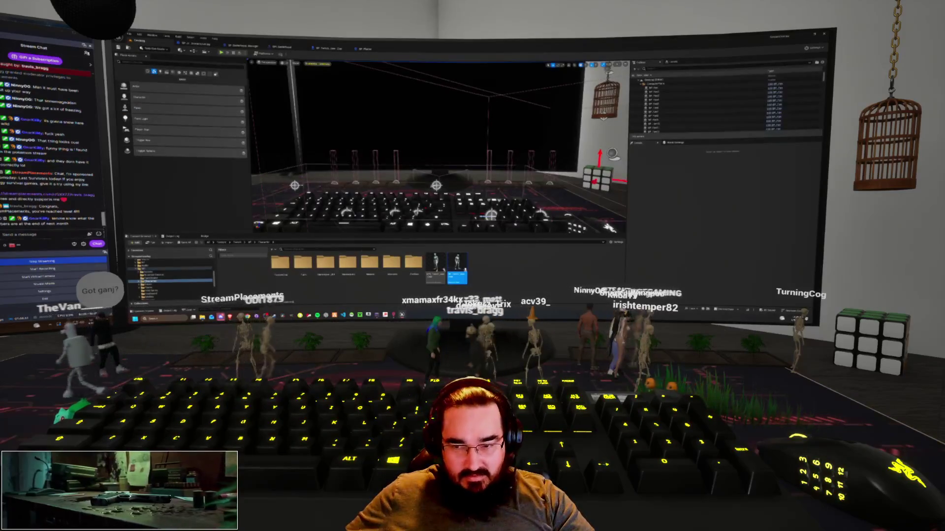
left_click(325, 48)
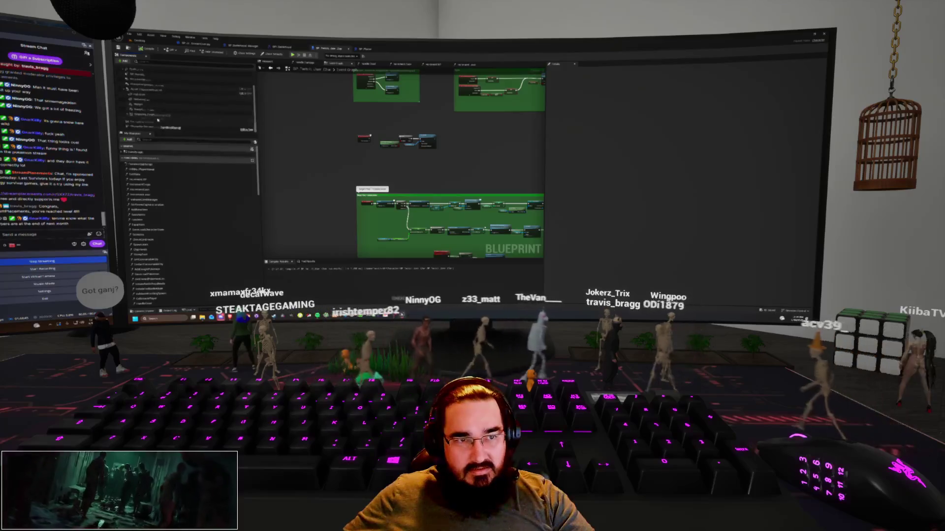
Step: Check a character component's Details, then open the widget blueprint from the Content Browser
left_click(139, 106)
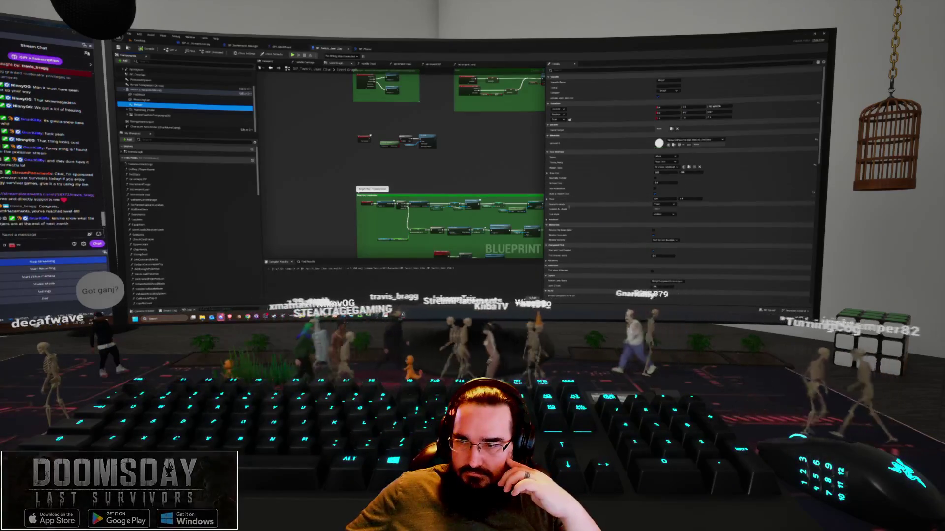
left_click(665, 208)
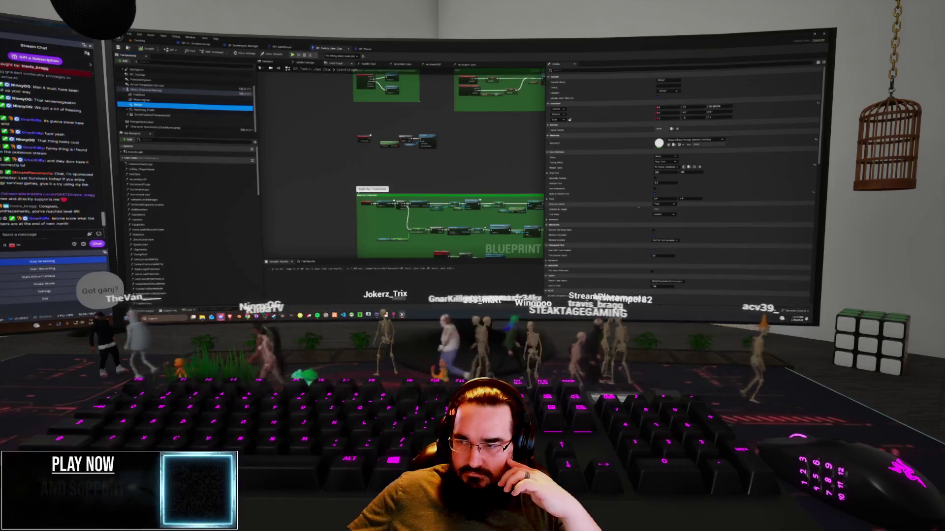
left_click(665, 208)
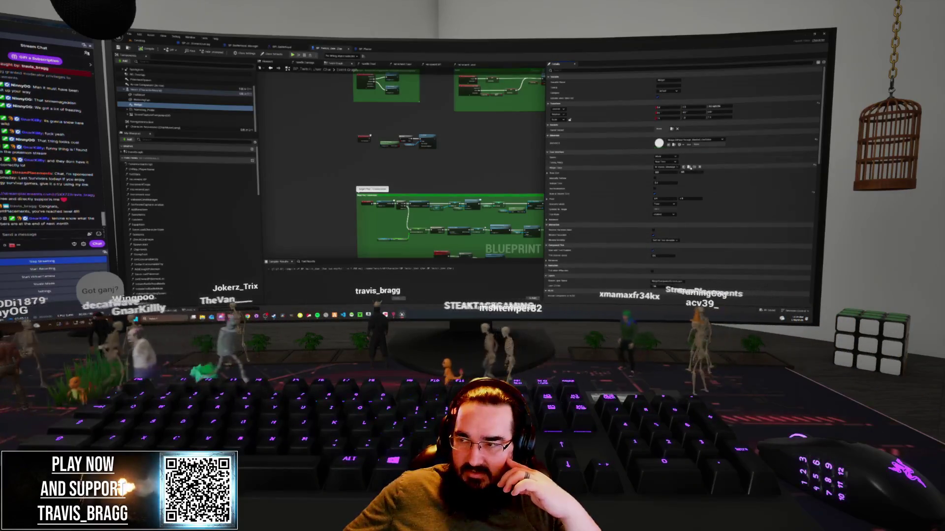
key("ctrl+Tab")
double_click(371, 271)
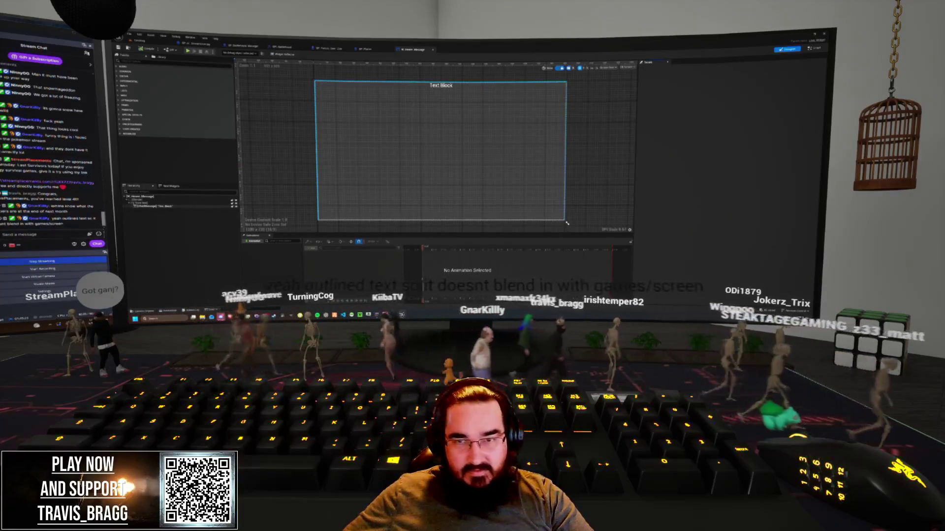
Step: Select the Text Block and resize the widget preview to 250×40, fitting it in view
left_click(166, 207)
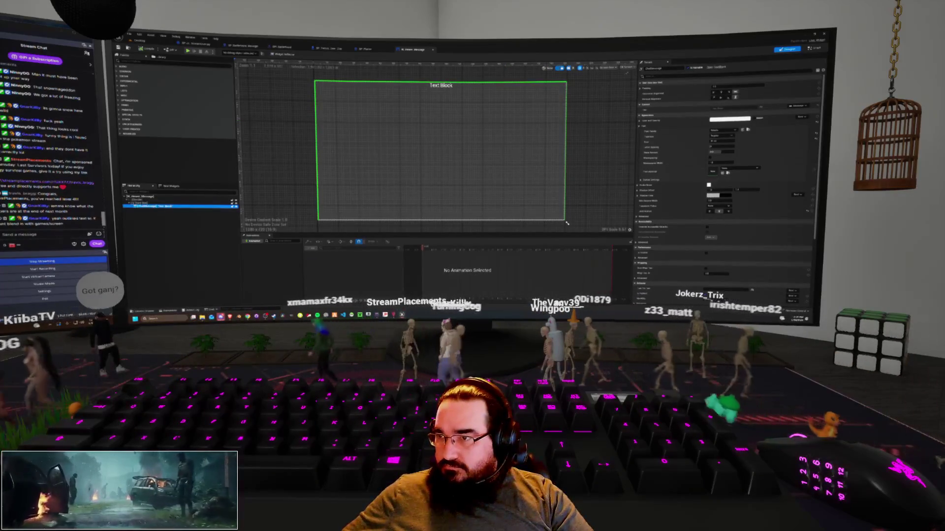
left_click(627, 67)
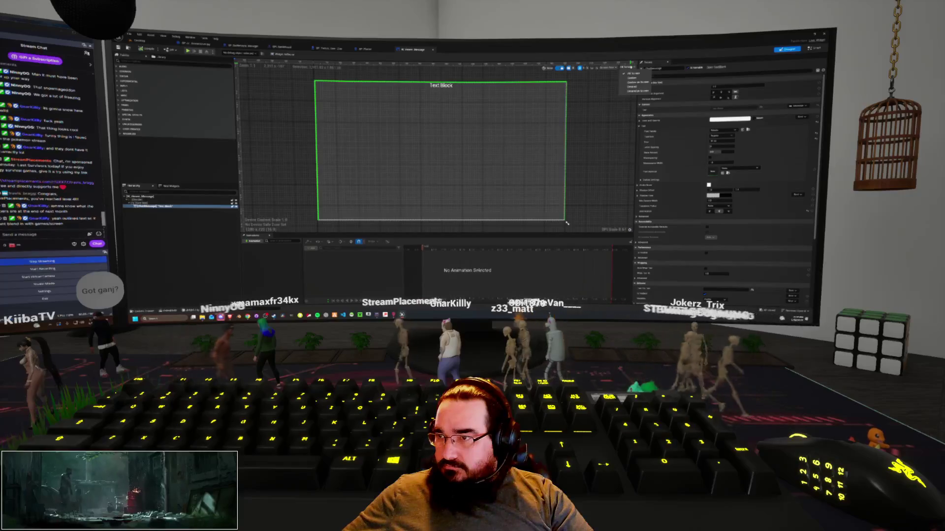
key("Escape")
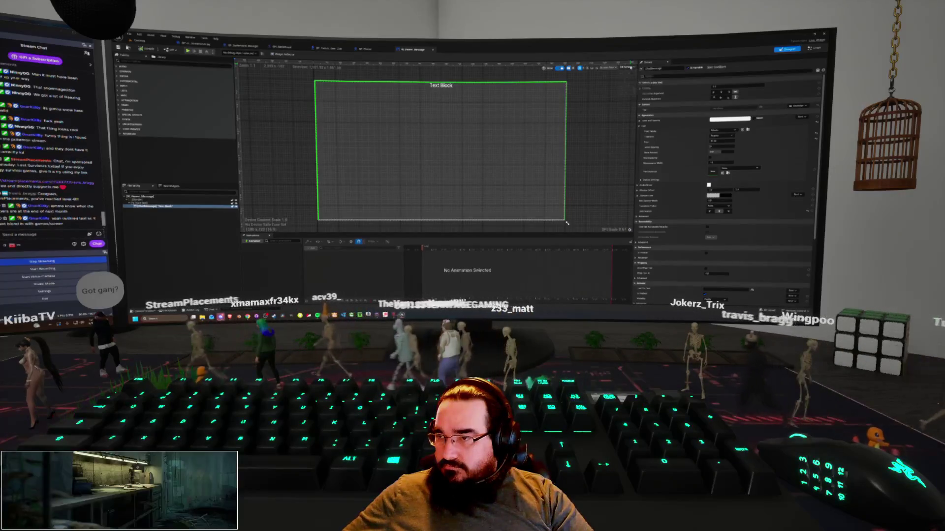
left_click_drag(567, 223, 364, 91)
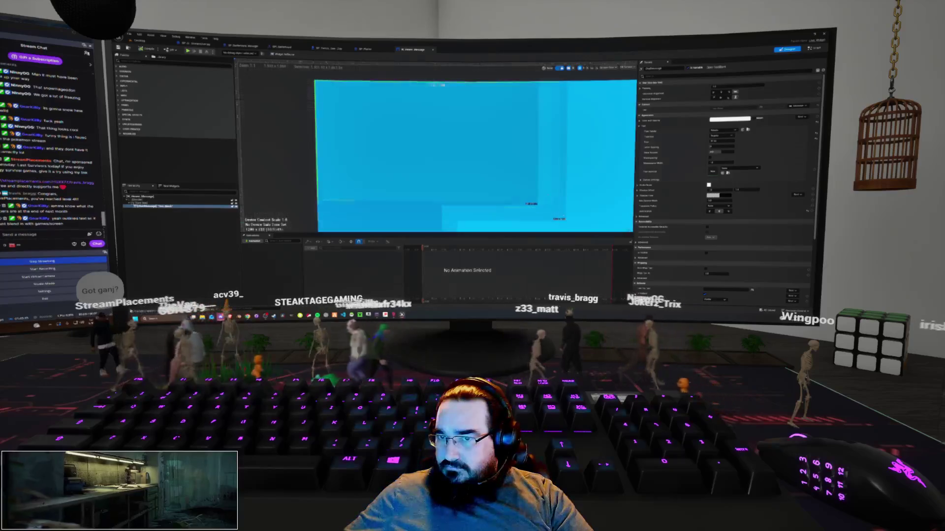
scroll(390, 125, "up", 5)
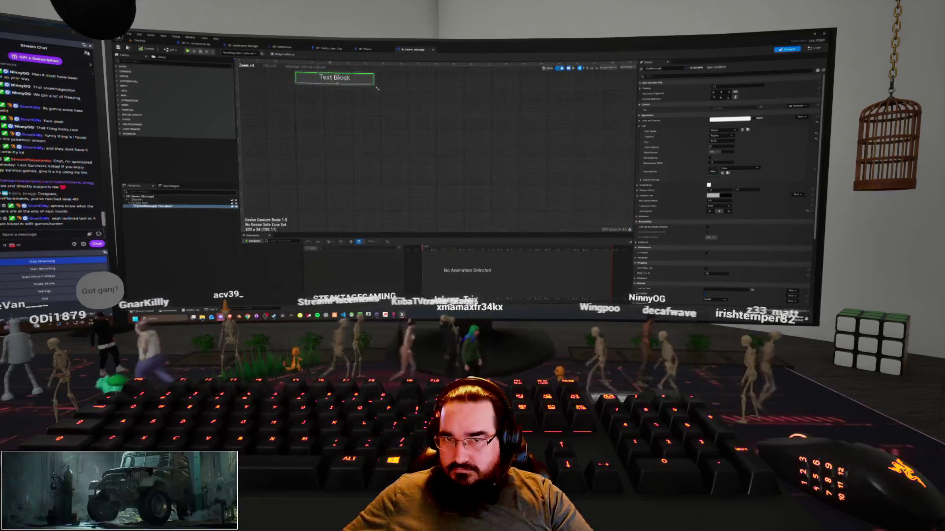
key("Home")
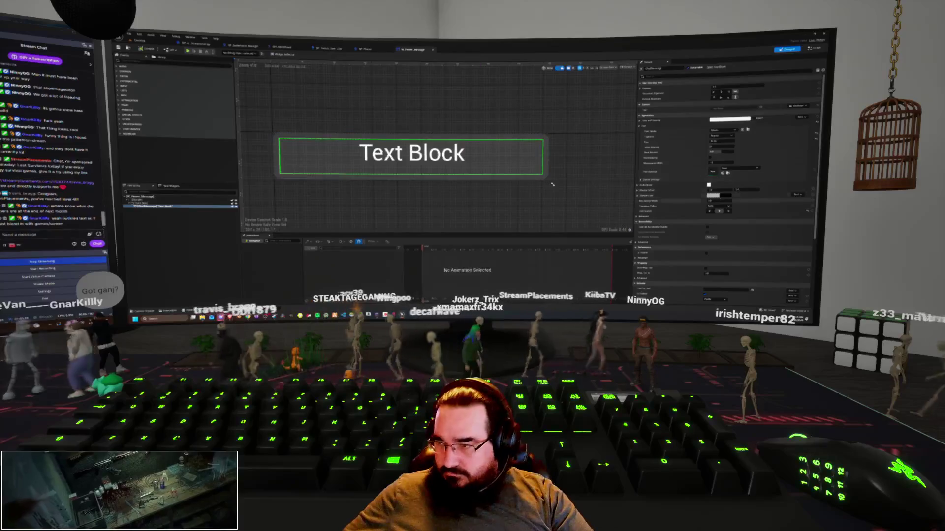
left_click(713, 196)
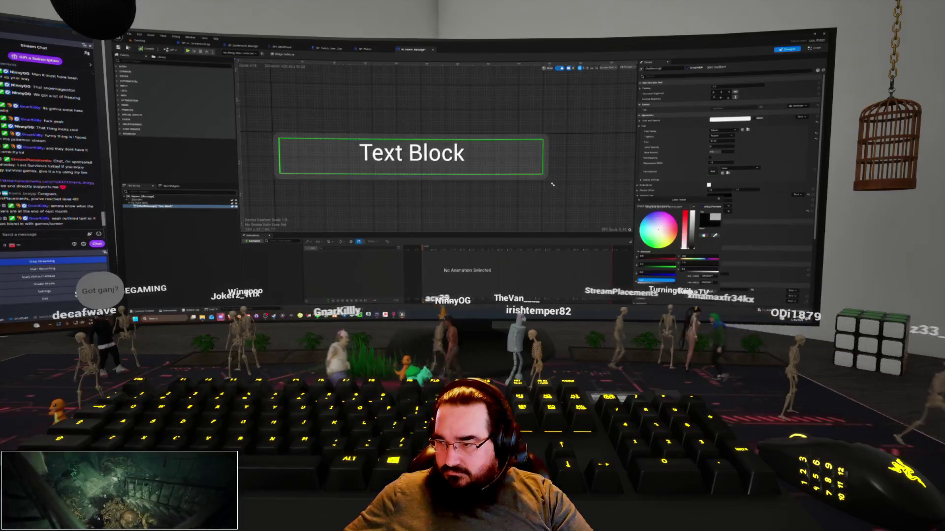
key("Escape")
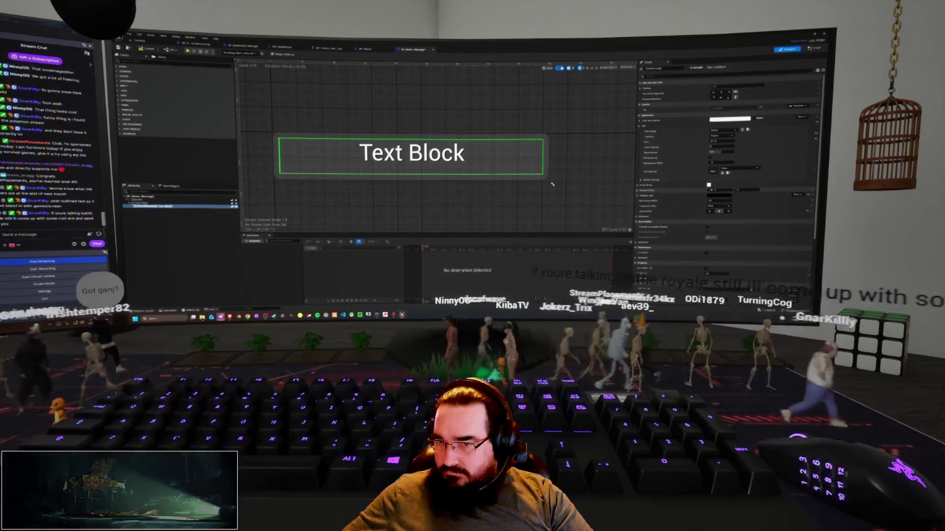
left_click(714, 190)
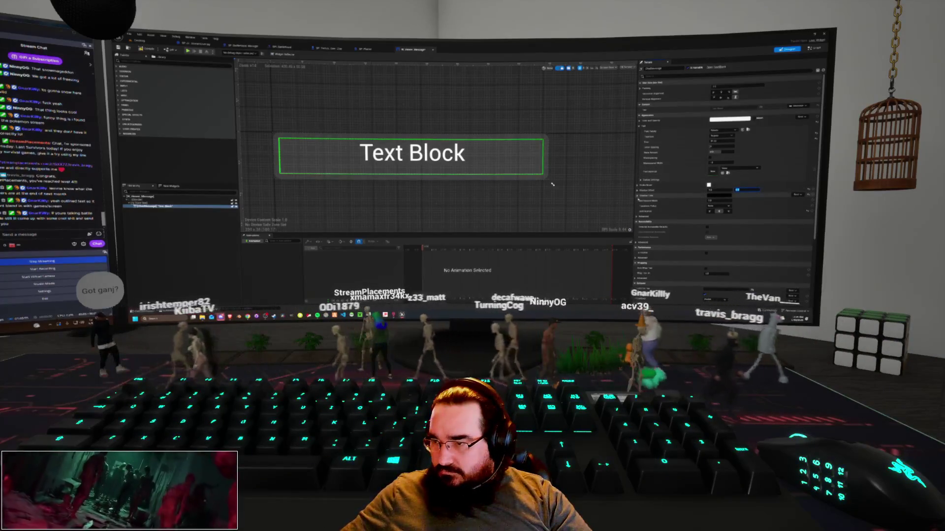
key("Return")
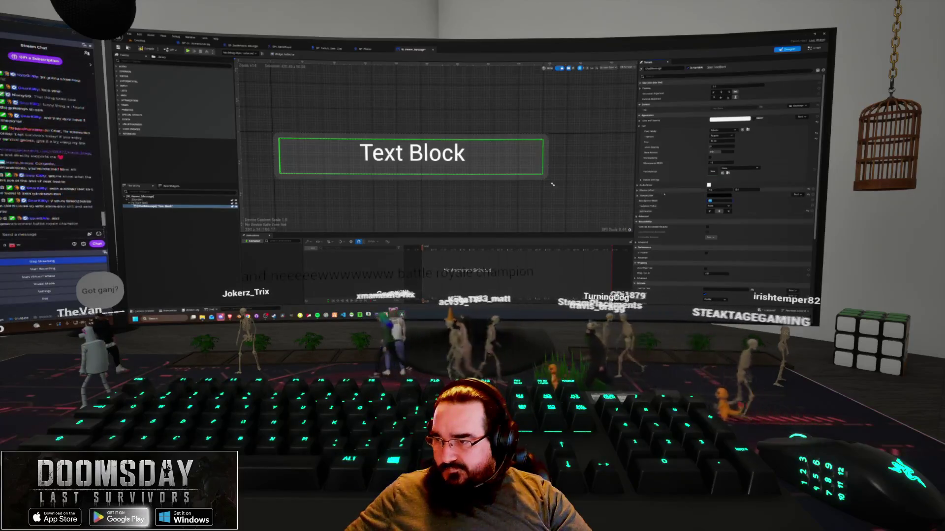
left_click(709, 201)
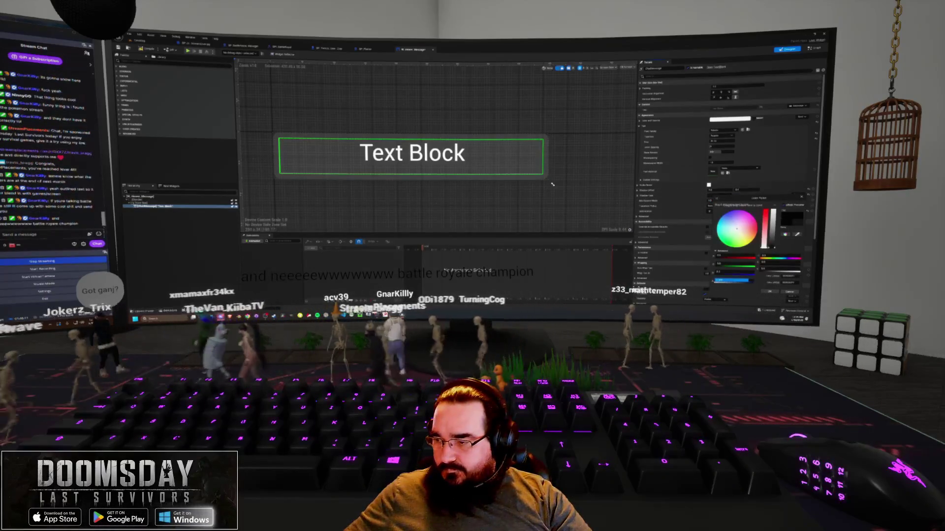
key("Escape")
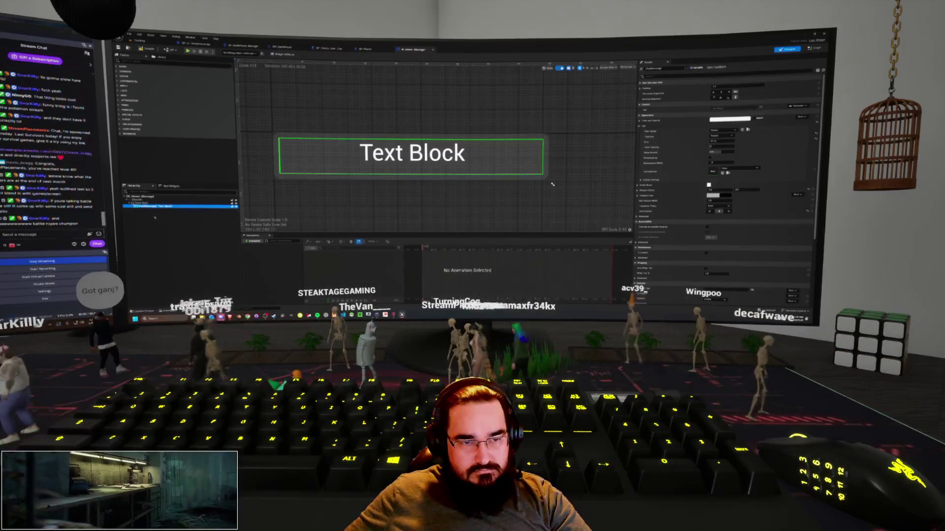
right_click(153, 208)
Step: Wrap the Text Block with a Border, then select the Border and open its brush colour
mouse_move(185, 250)
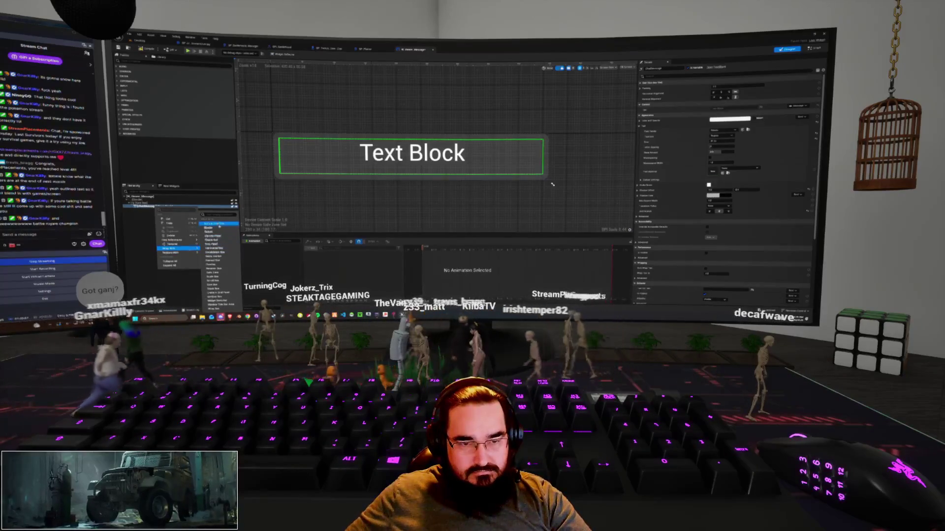
left_click(219, 229)
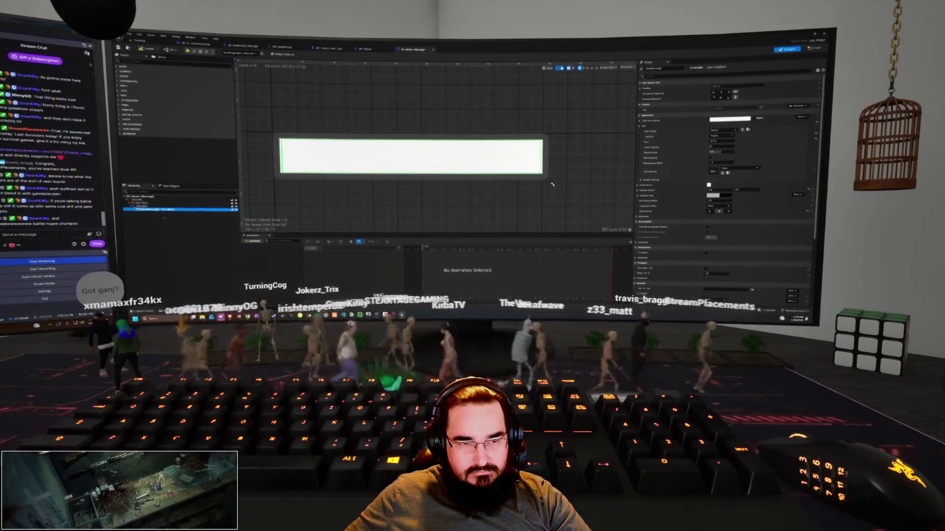
left_click(730, 118)
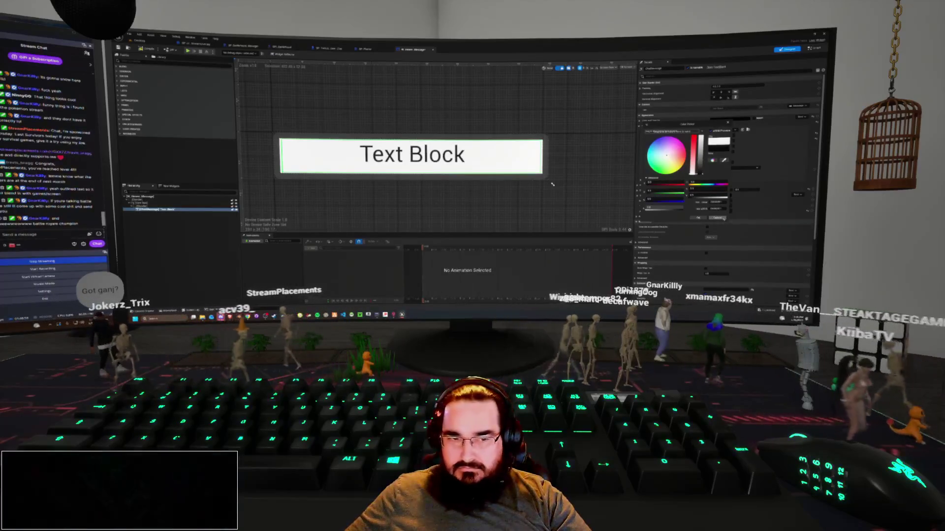
key("Escape")
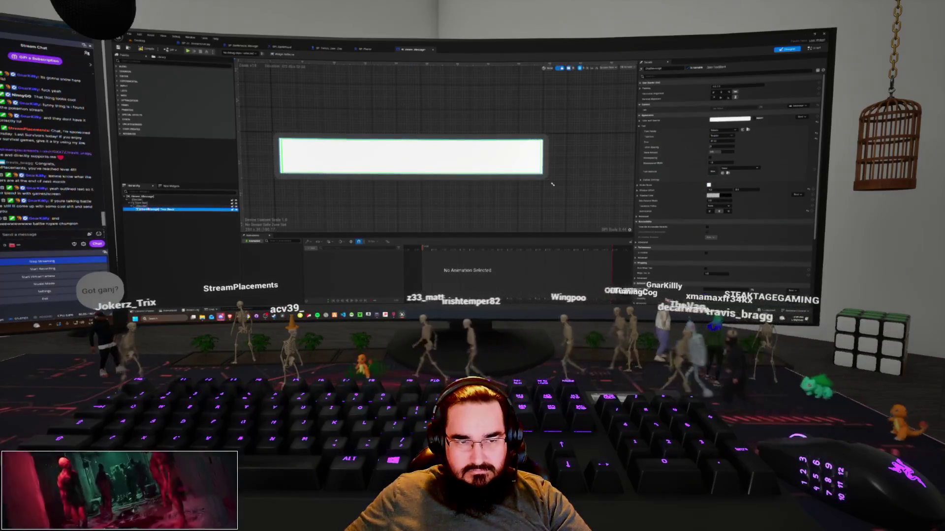
key("Up")
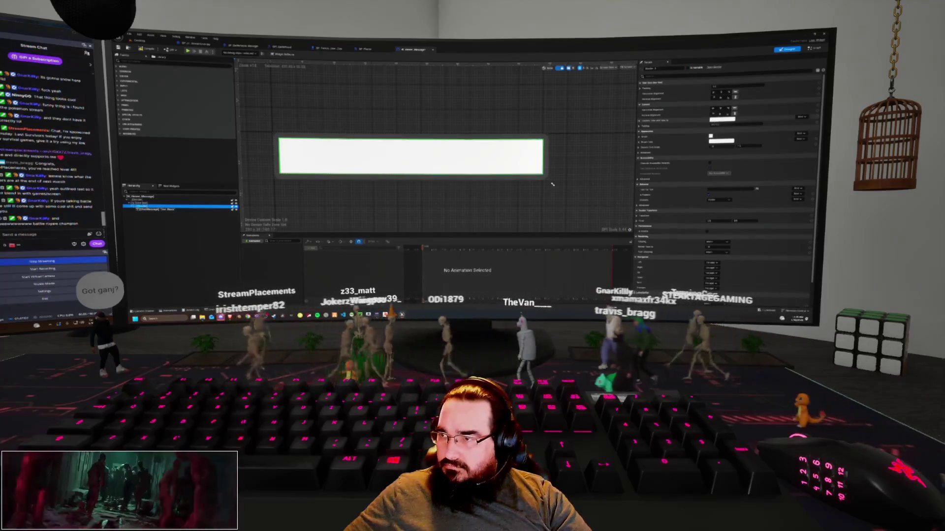
left_click(721, 141)
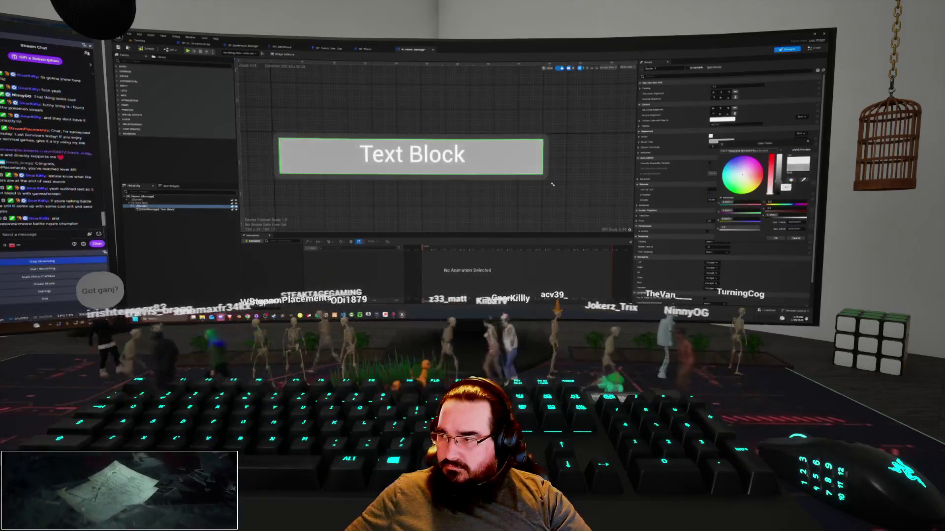
Step: Give the Border a black brush drawn as a Rounded Box and adjust its colour
left_click(552, 184)
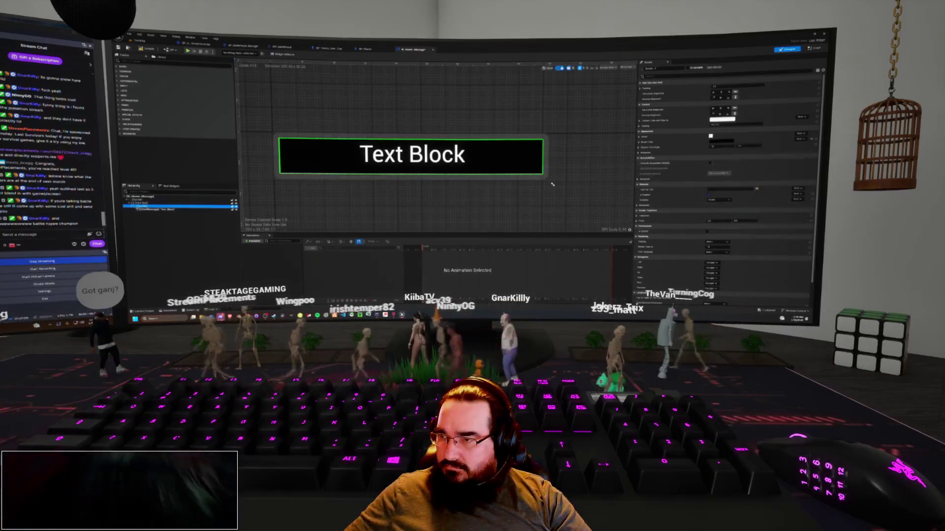
left_click(640, 142)
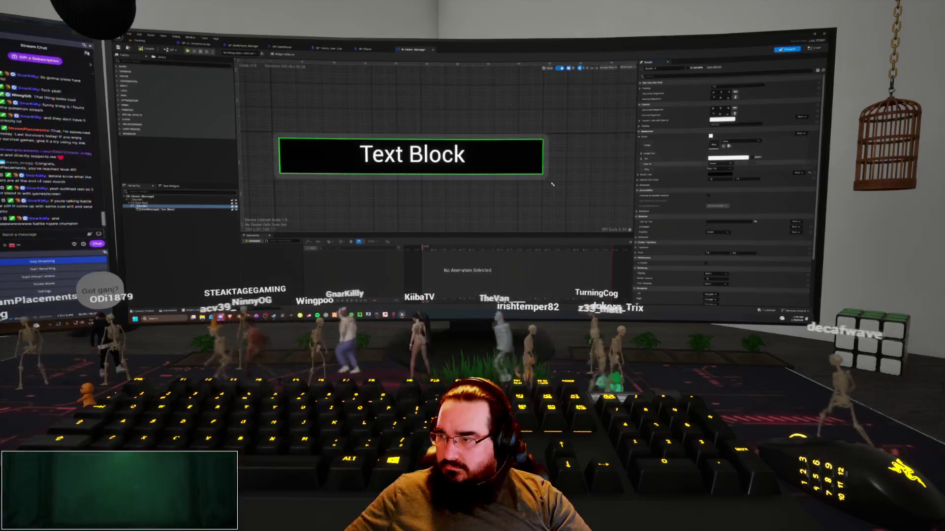
left_click(718, 164)
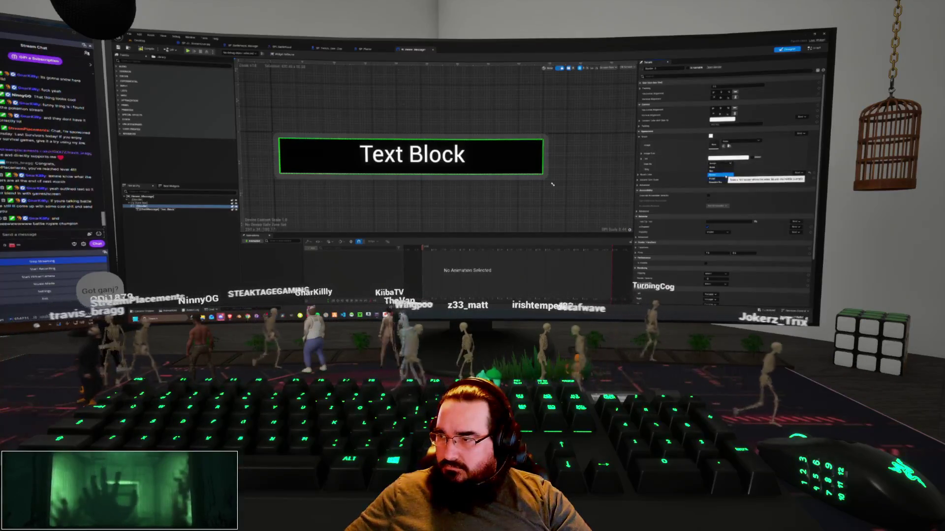
left_click(722, 178)
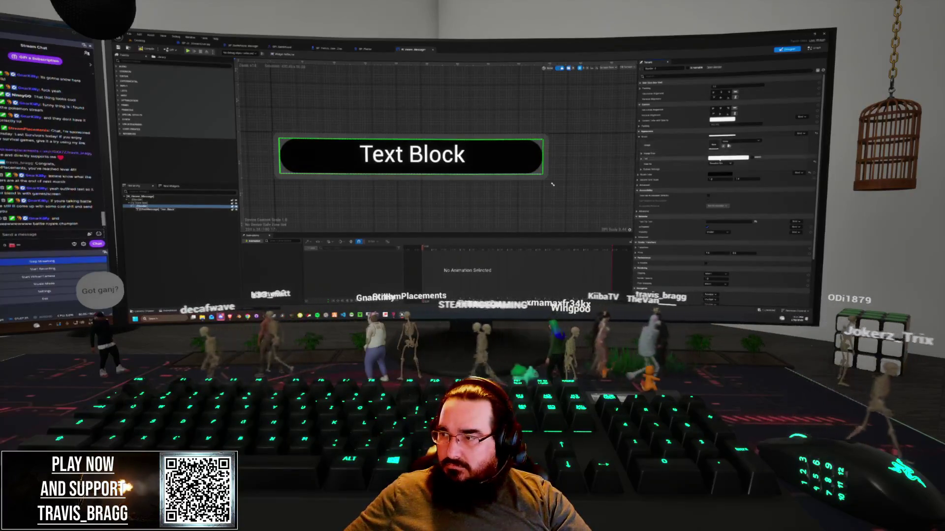
left_click(721, 175)
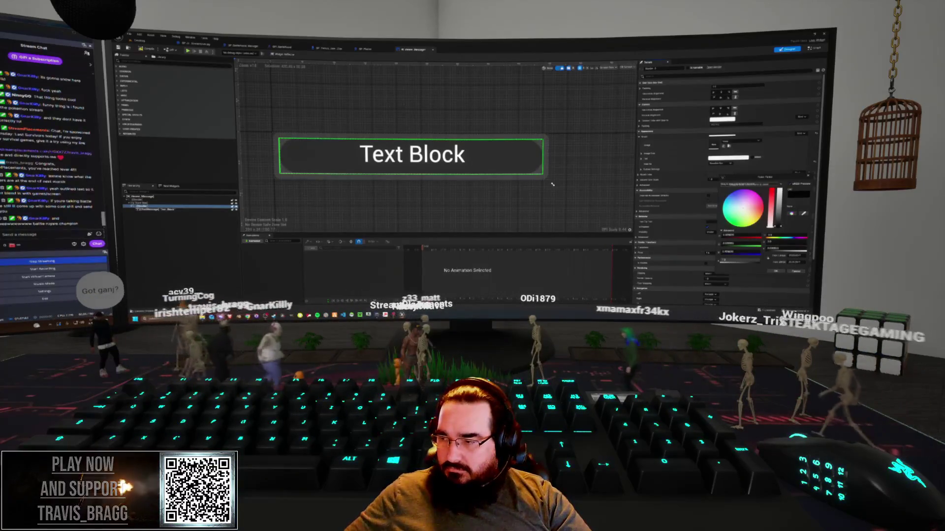
left_click(776, 272)
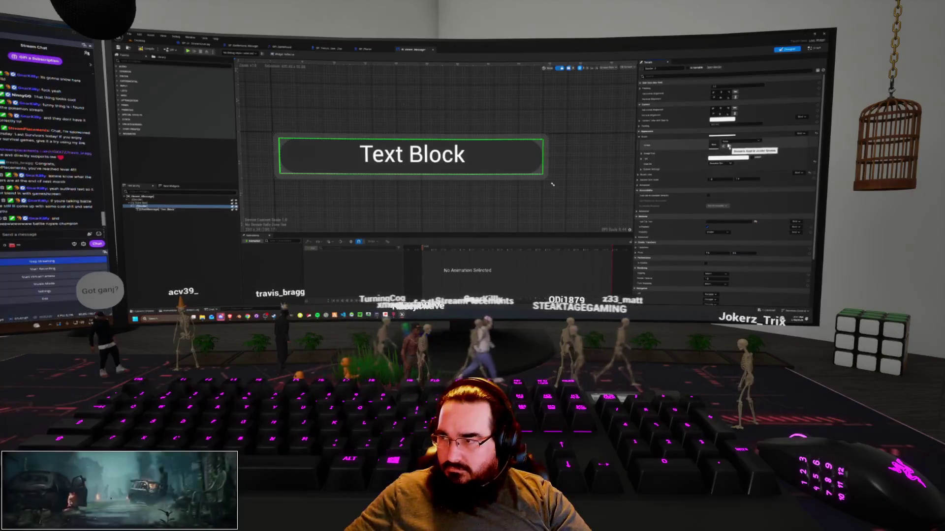
Step: Back in W_Viewer_Message, set the Border's Brush Image to the M_Gradient material
key("alt+Tab")
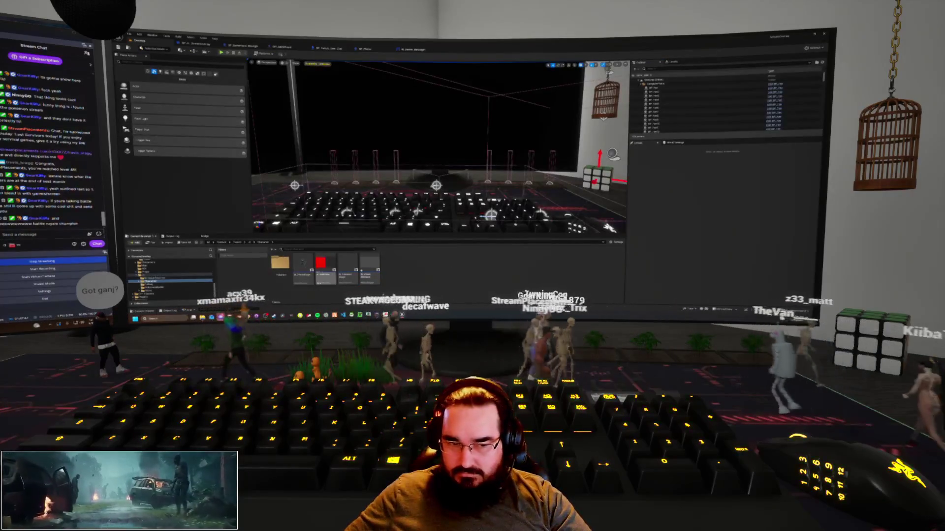
left_click(421, 50)
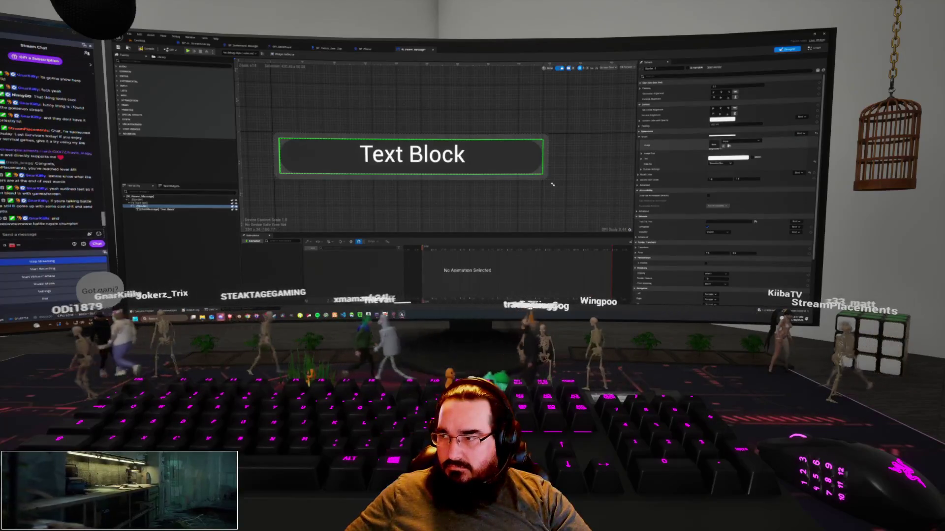
left_click(732, 141)
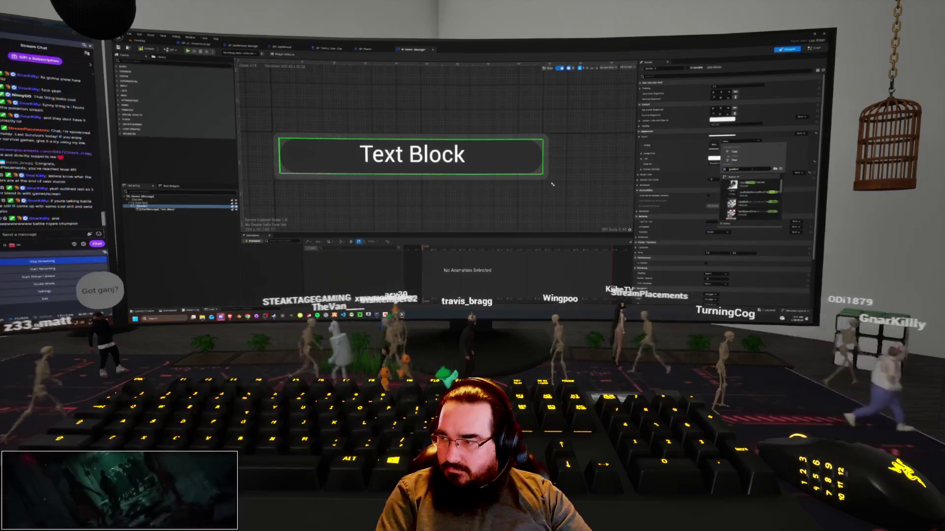
scroll(751, 199, "down", 5)
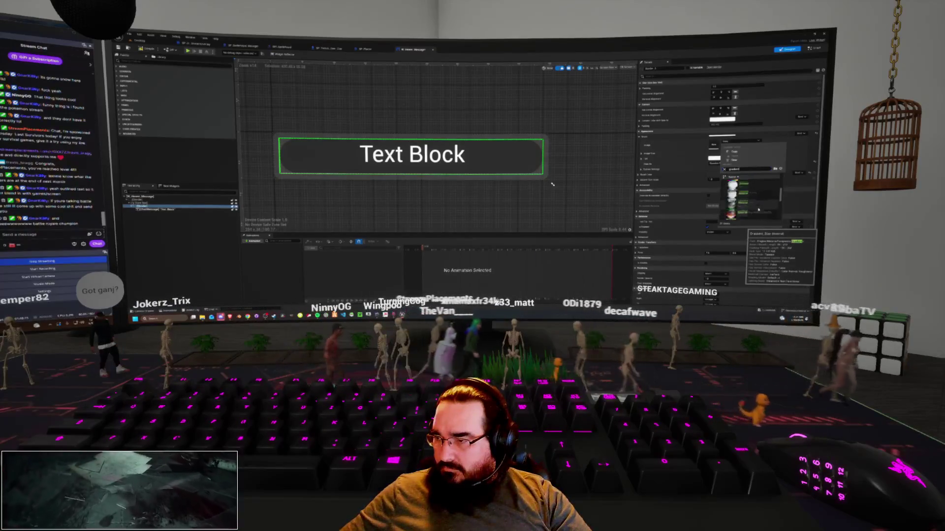
scroll(765, 202, "down", 3)
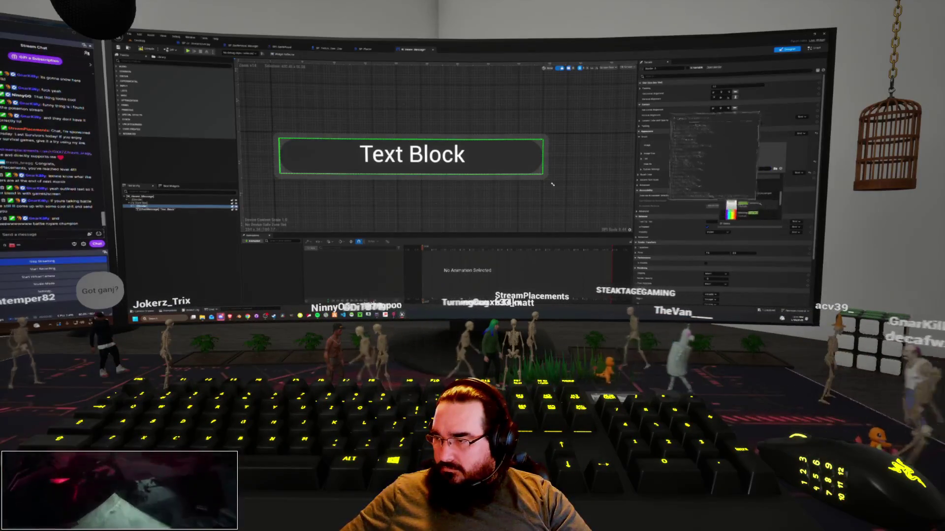
scroll(764, 199, "down", 2)
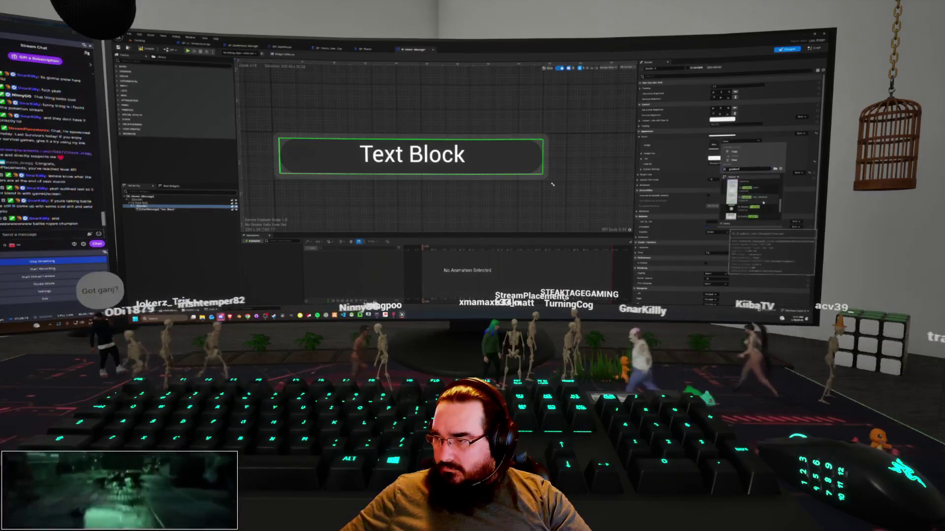
left_click(752, 216)
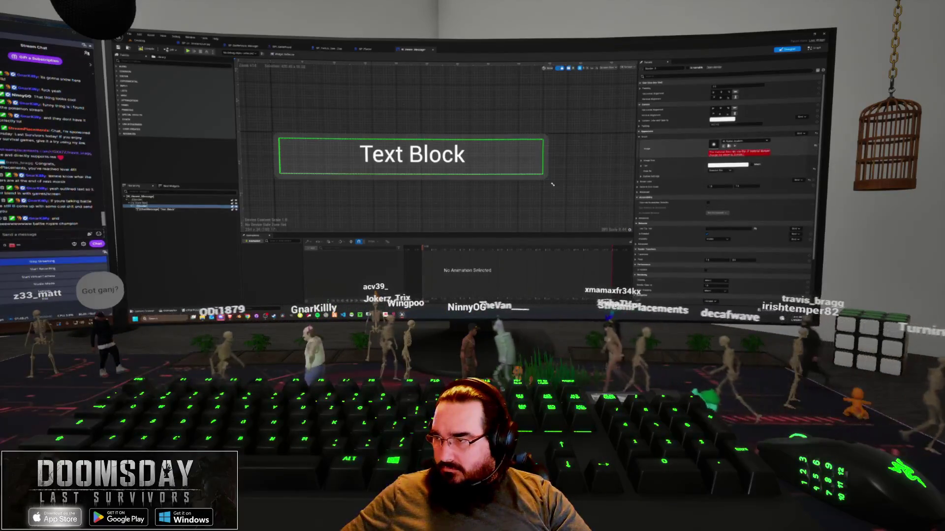
key("alt+Tab")
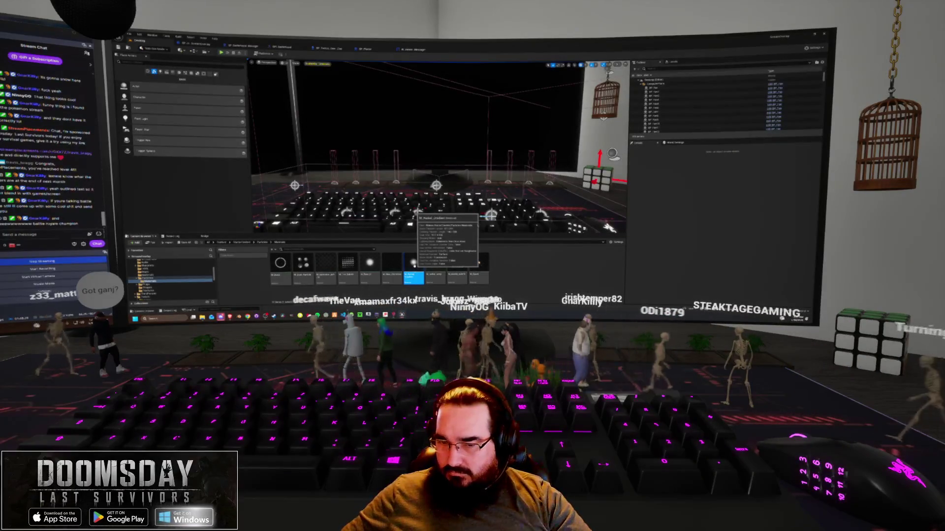
Step: Duplicate the material asset, name the copy 'M_WindM_', and return to the root Content folder
right_click(415, 268)
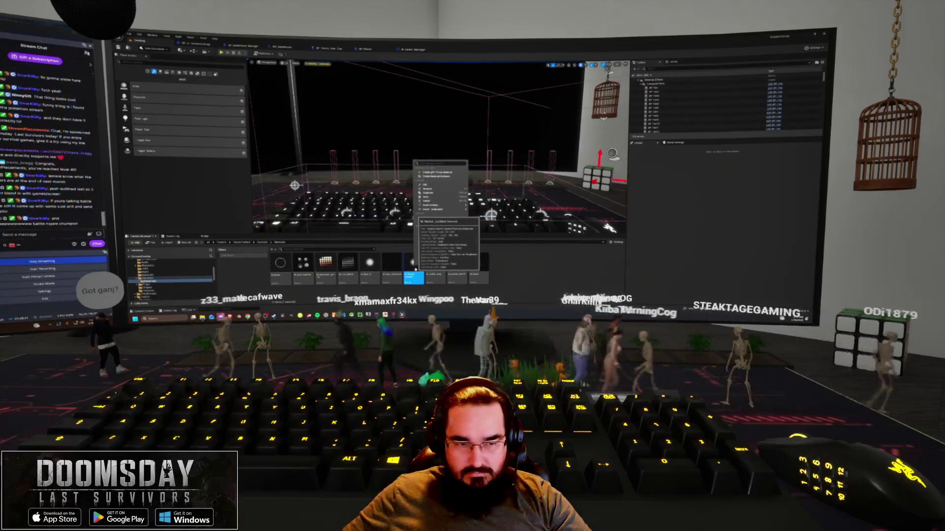
left_click(429, 193)
type("M_Wind")
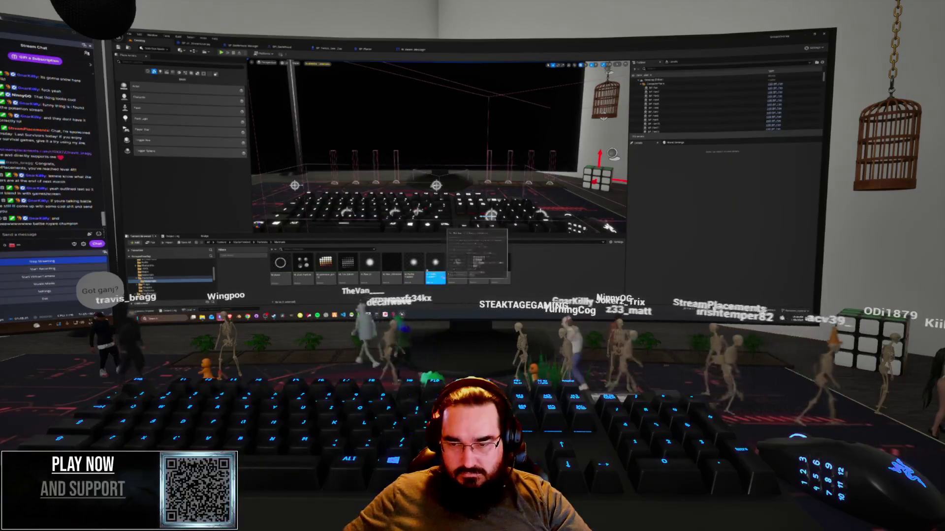
type("M_")
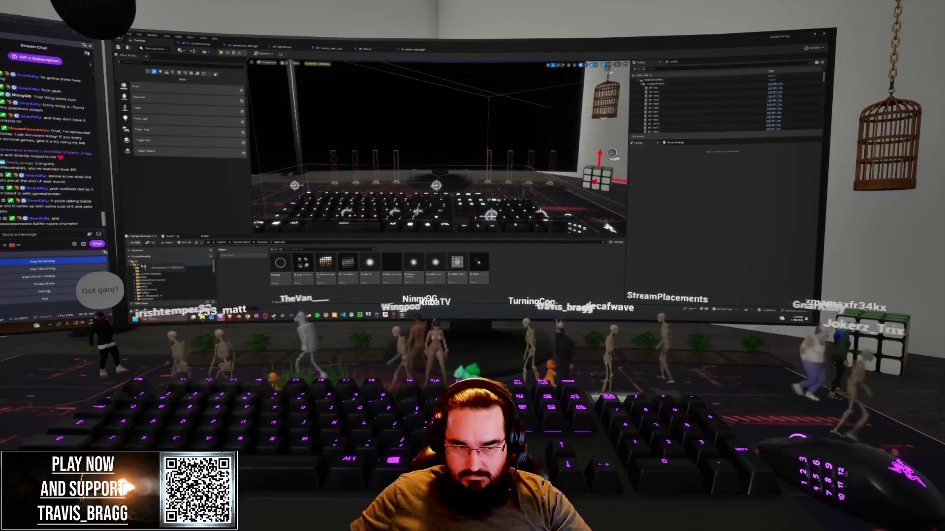
left_click(143, 264)
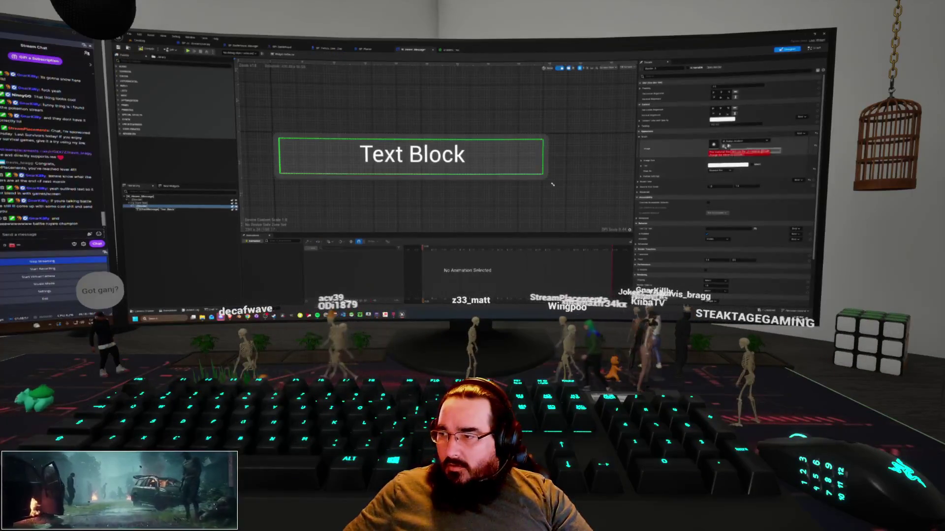
Step: Assign the copied material as the Brush Image and delete its Particle Color node
left_click(724, 156)
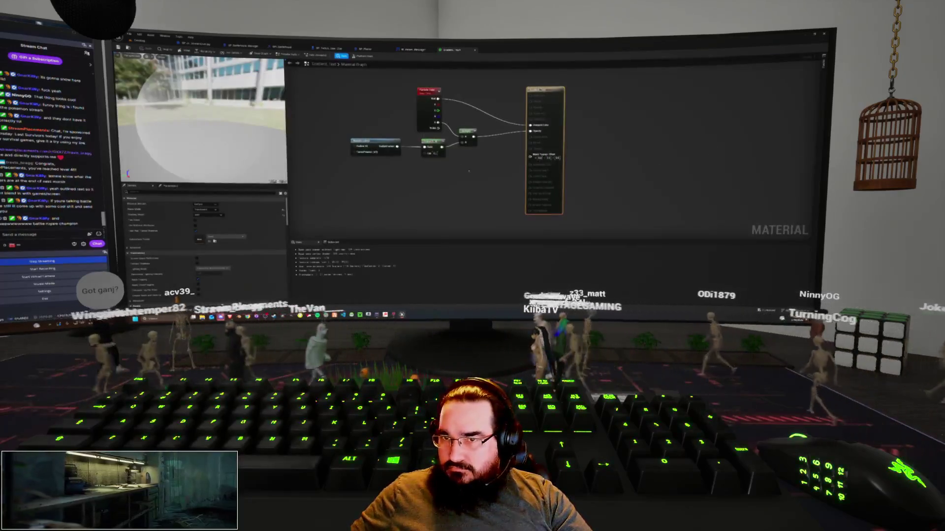
left_click_drag(635, 181, 681, 198)
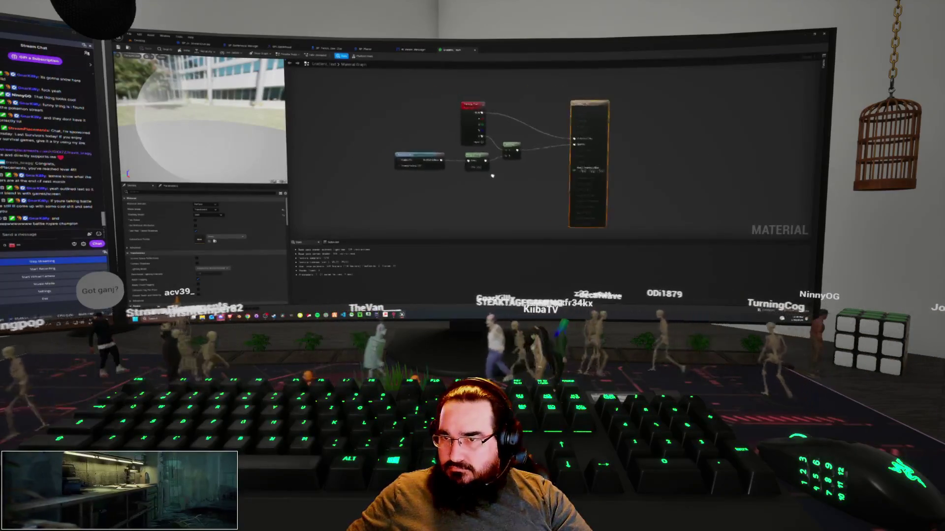
mouse_move(541, 168)
left_mouse_down()
mouse_move(566, 167)
mouse_move(560, 173)
left_mouse_up()
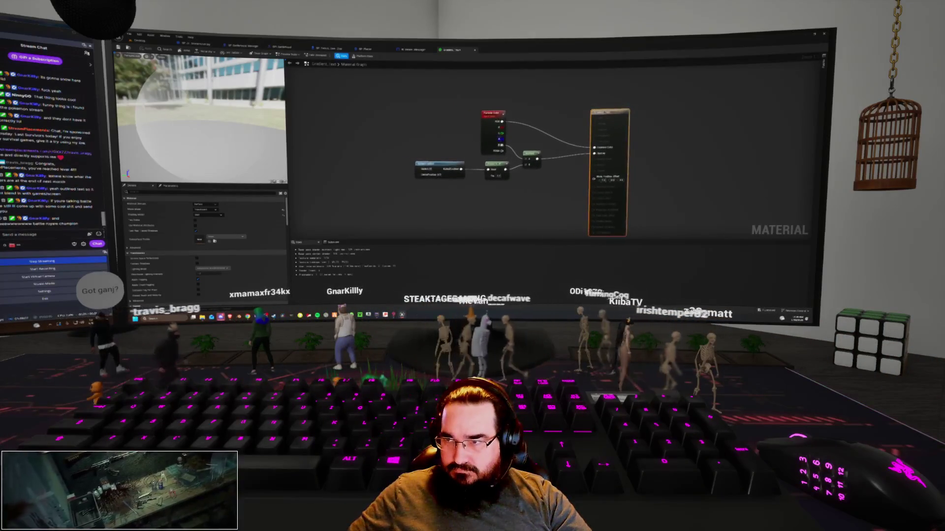
left_click(492, 114)
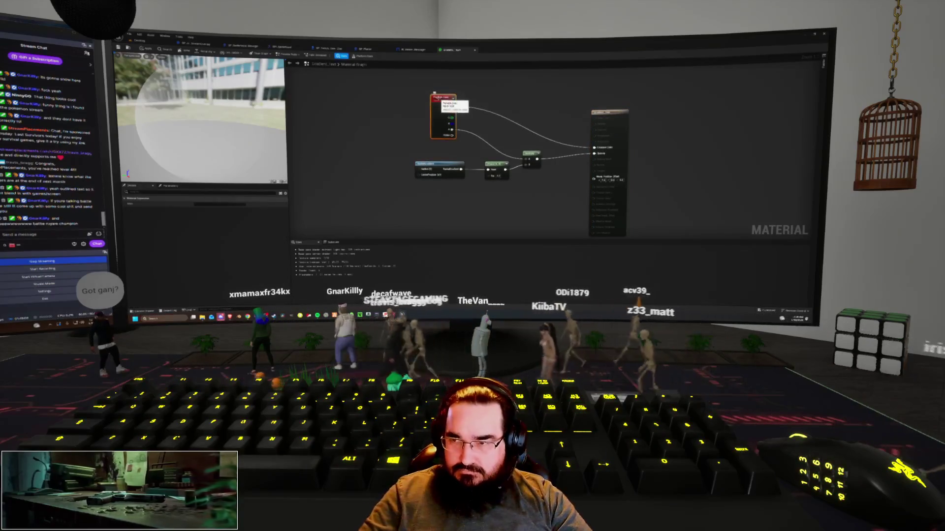
key("Delete")
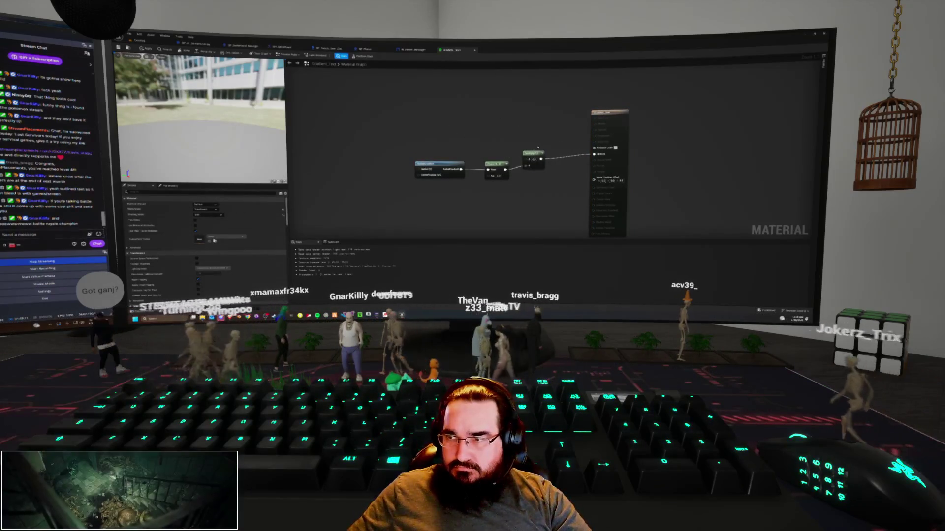
Step: Add a Constant node in its place, position it, and apply the material changes
left_click_drag(533, 144, 559, 146)
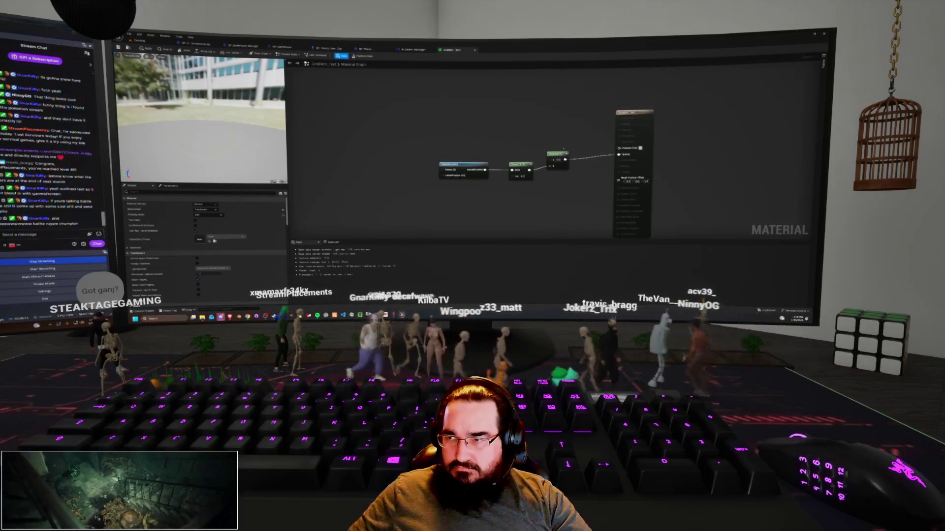
left_click(521, 126)
mouse_move(540, 126)
left_mouse_down()
mouse_move(533, 102)
mouse_move(530, 132)
mouse_move(512, 155)
mouse_move(469, 156)
left_mouse_up()
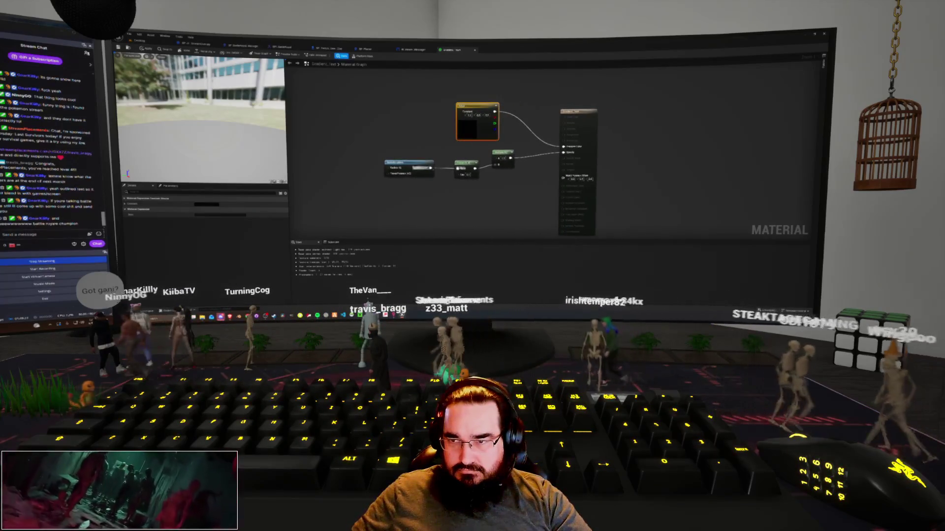
left_click_drag(489, 184, 473, 185)
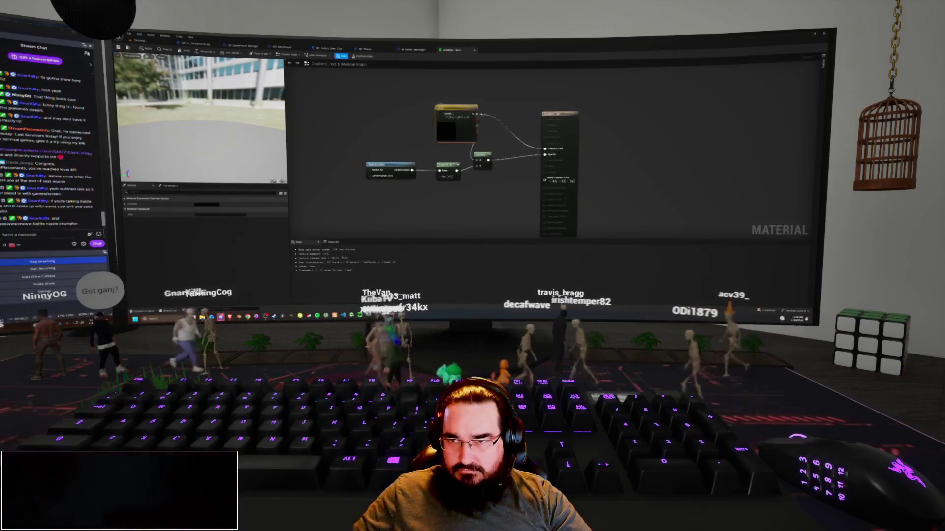
left_click_drag(457, 109, 419, 112)
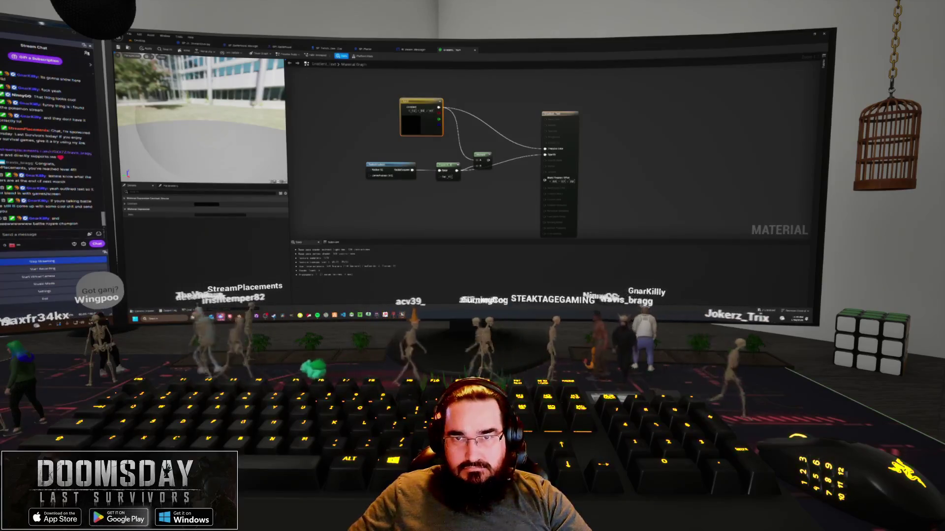
key("ctrl+s")
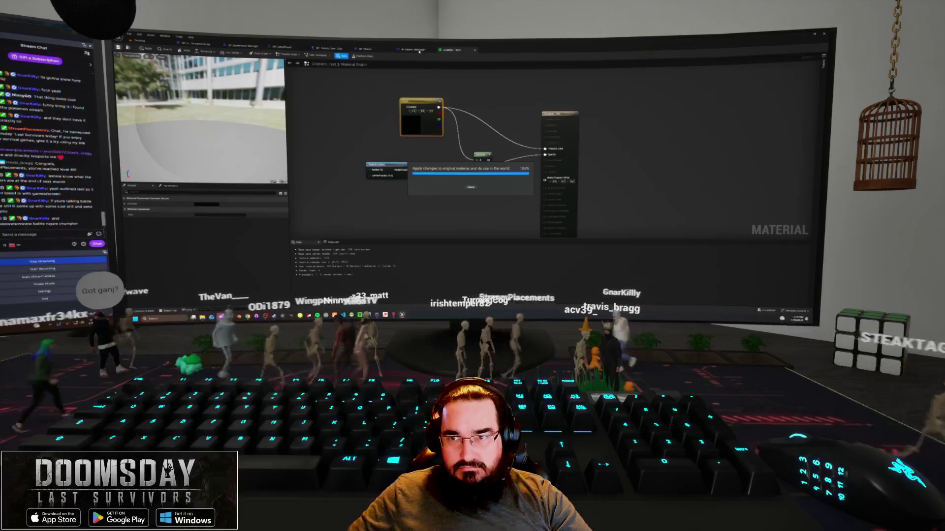
left_click(421, 50)
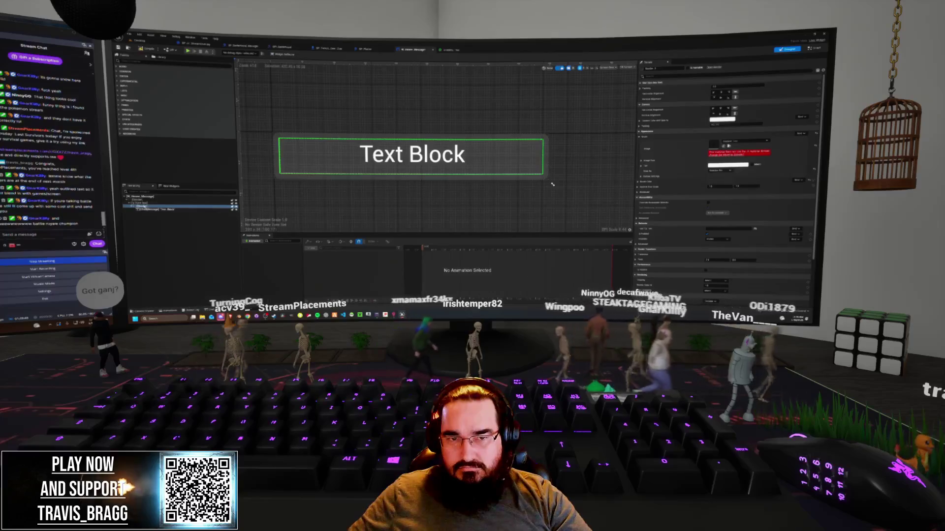
Step: Check the Text Block, then assign the gradient material as the Border's Brush Image
left_click(140, 201)
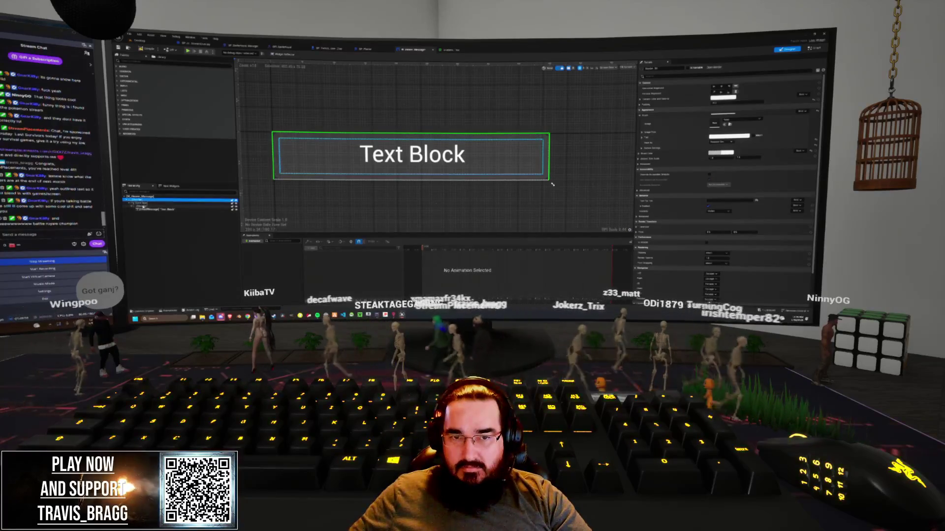
key("Down")
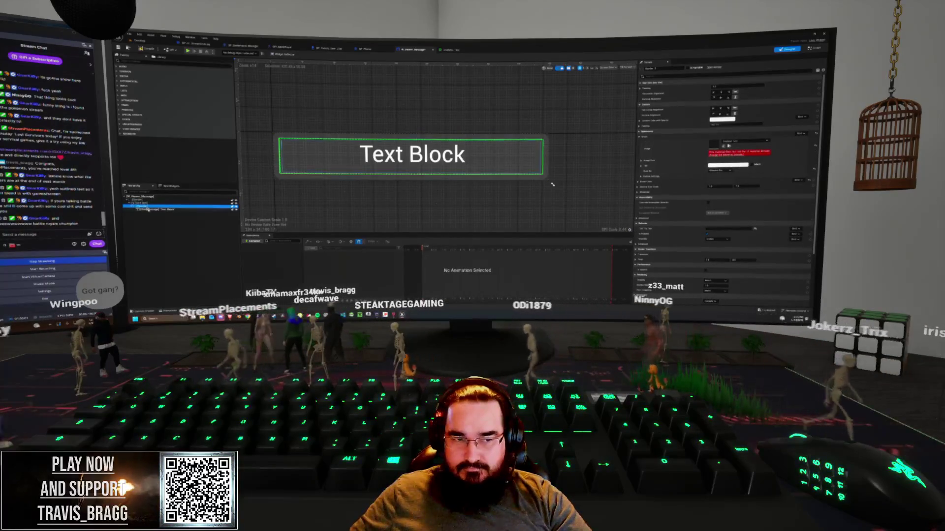
key("Down")
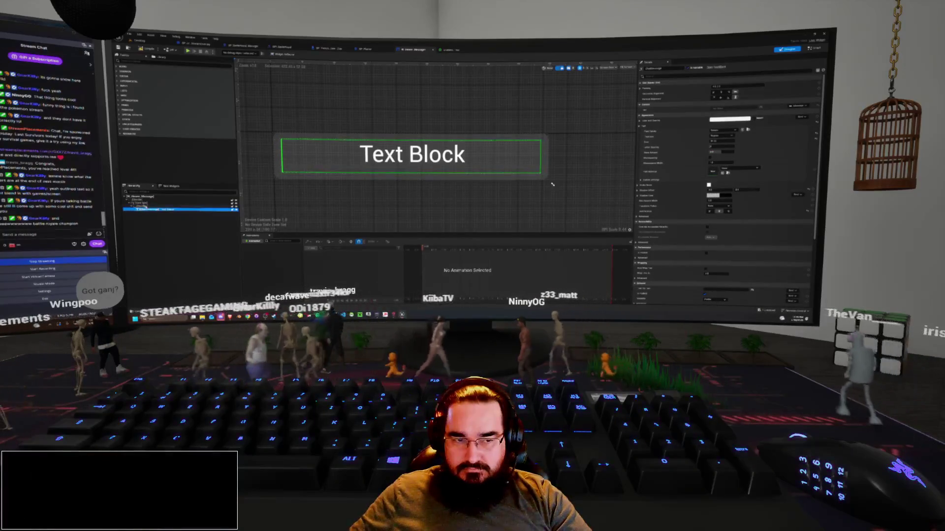
key("Up")
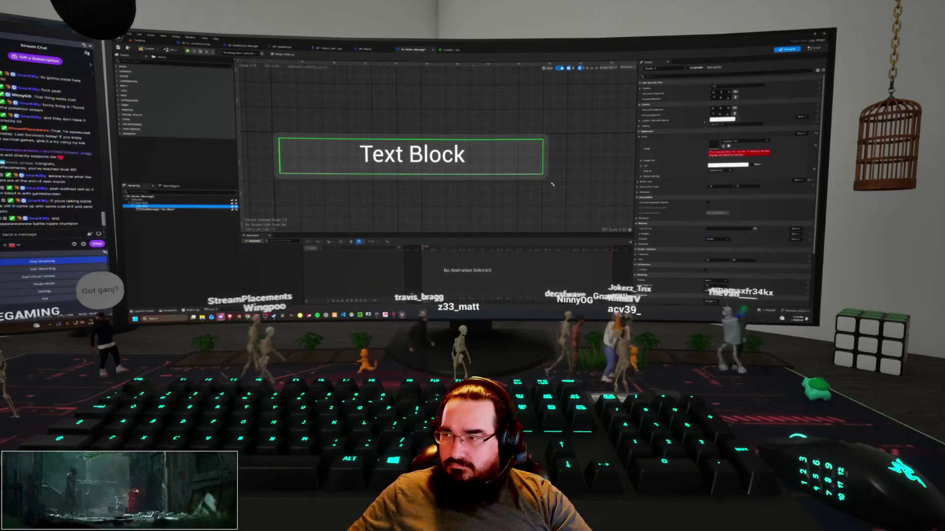
left_click(730, 155)
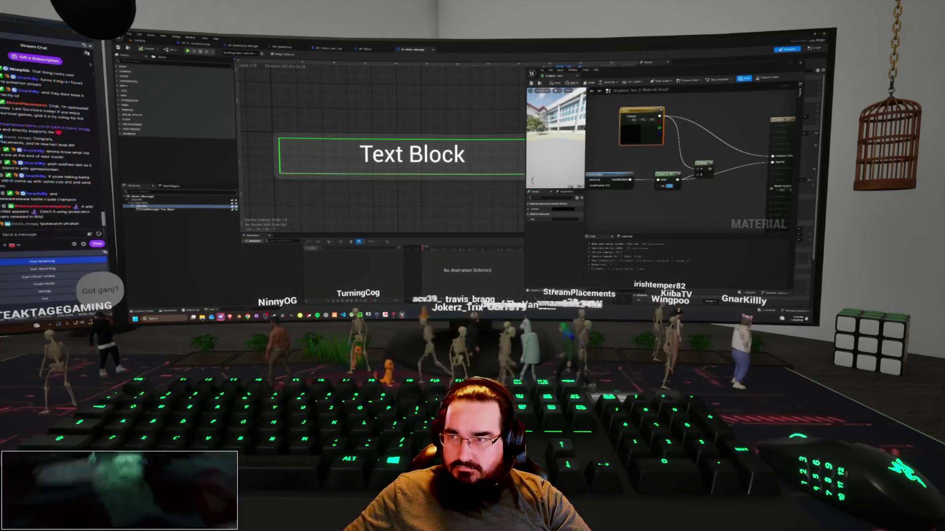
Step: Apply the edits to the original material and move its editor aside
key("ctrl+s")
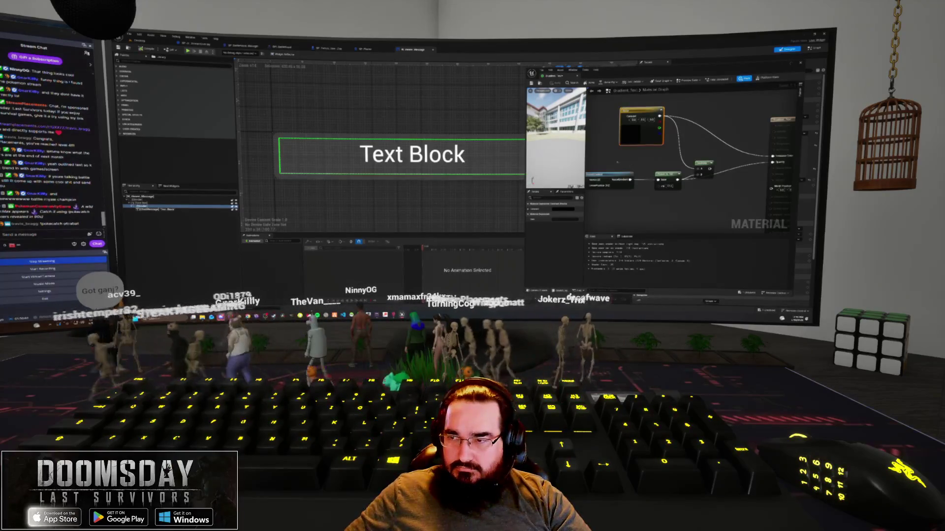
left_click_drag(688, 148, 730, 137)
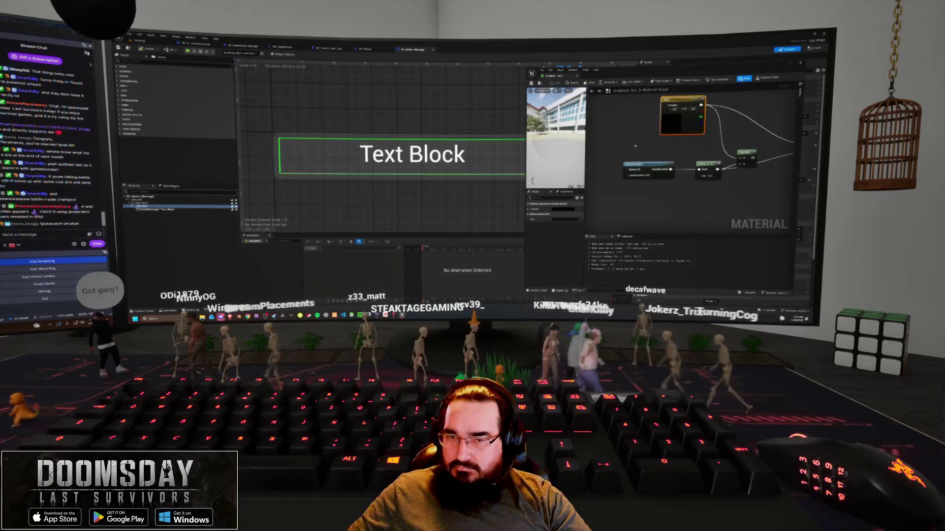
left_click_drag(632, 144, 631, 141)
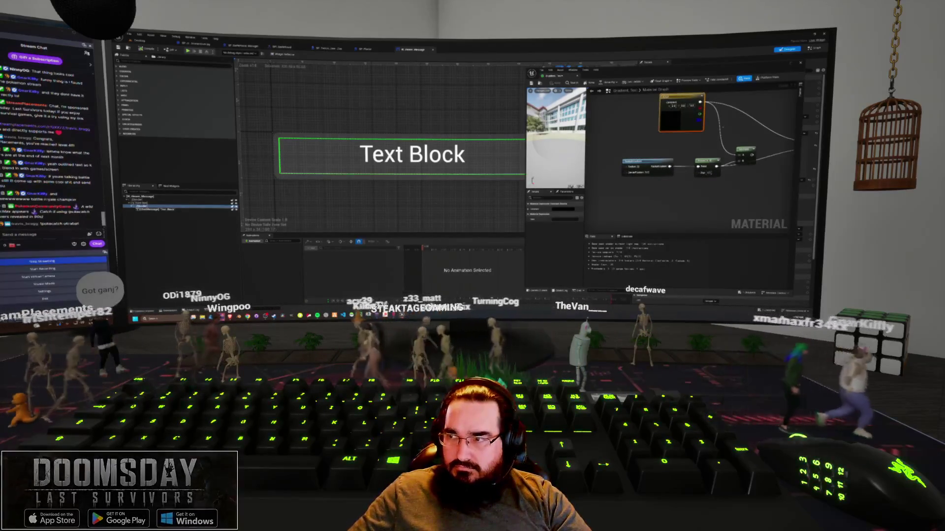
mouse_move(640, 74)
left_mouse_down()
mouse_move(465, 73)
mouse_move(476, 74)
left_mouse_up()
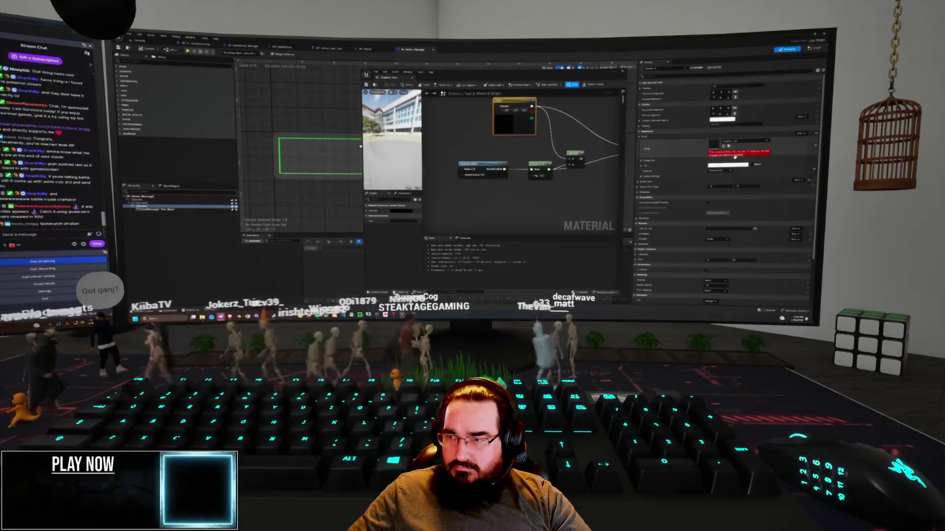
Step: Select the material output node, save Gradient_Text, and move the editor to reveal the Text Block
left_click_drag(564, 151, 463, 150)
left_click(552, 118)
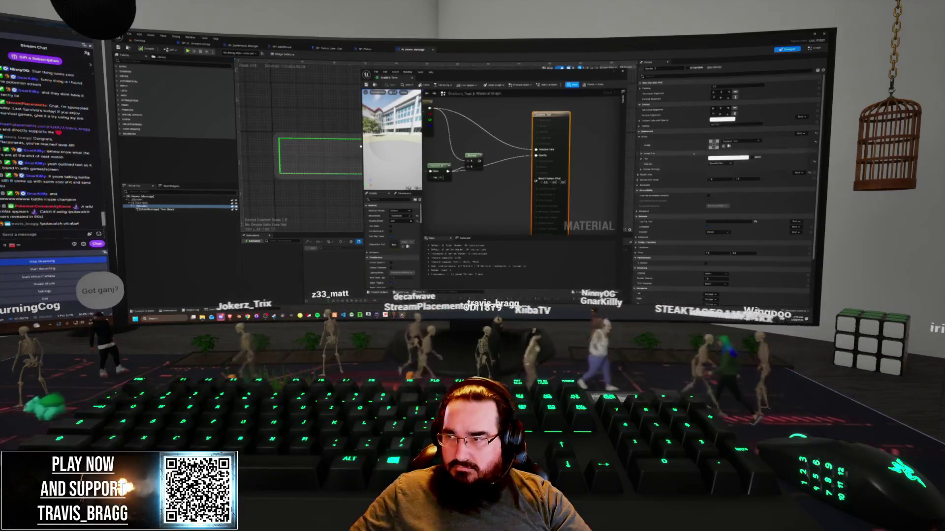
key("ctrl+s")
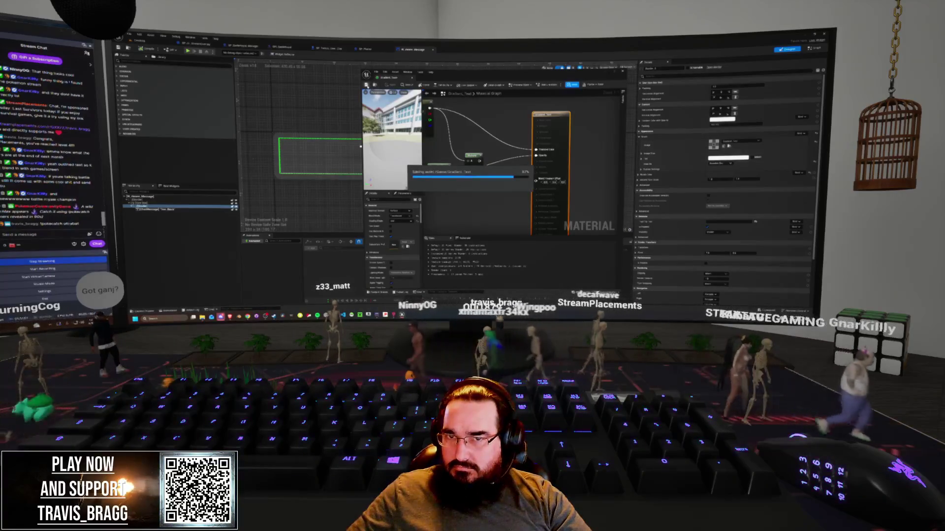
left_click_drag(435, 150, 473, 140)
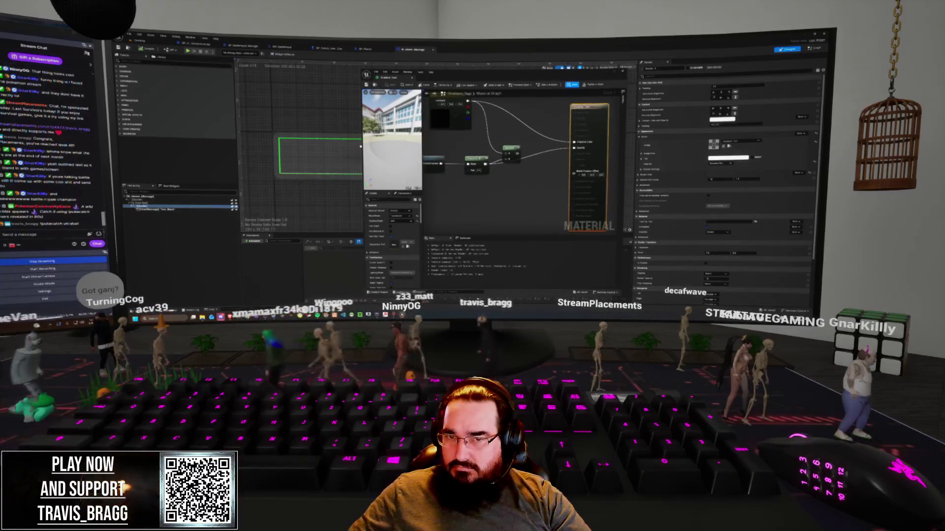
left_click_drag(418, 73, 494, 73)
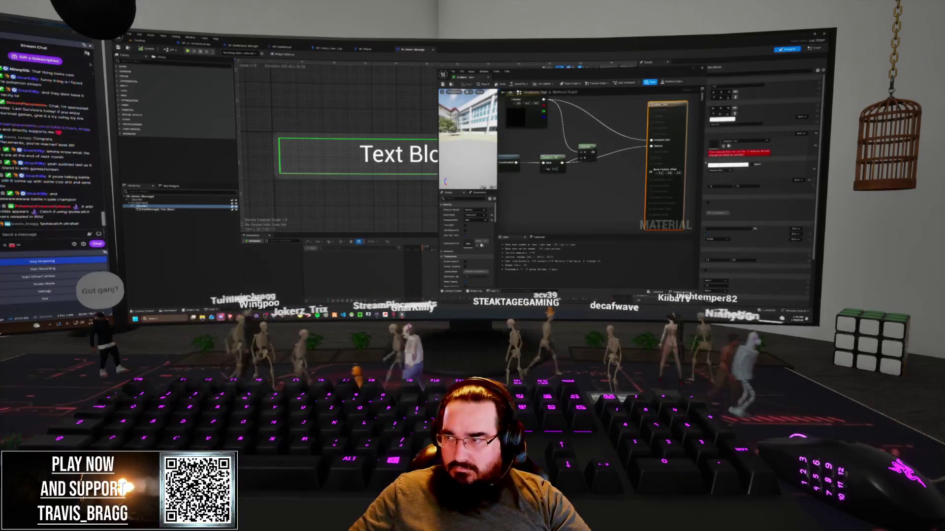
Step: Change the material's domain setting in the Details panel
left_click(724, 156)
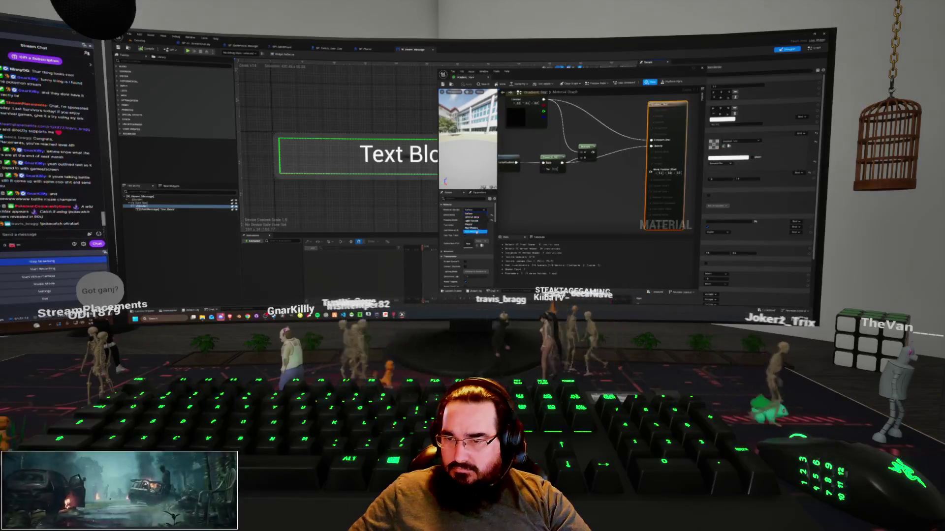
left_click(476, 232)
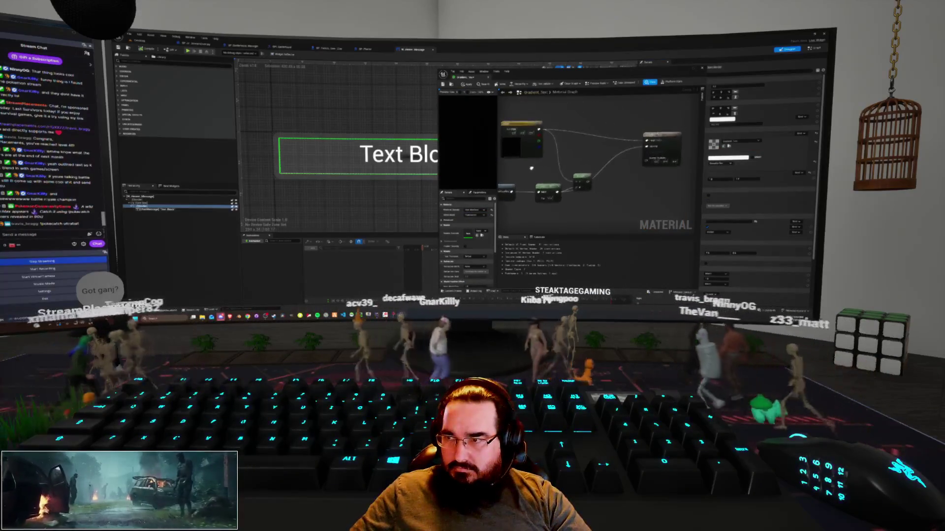
left_click_drag(532, 168, 559, 170)
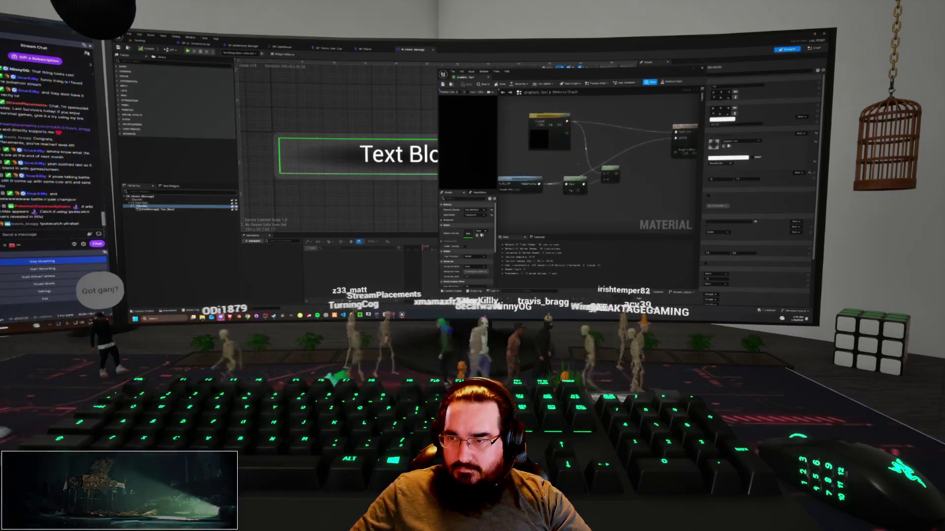
Step: Add a Multiply node from a pin, wire it into the output, and apply
left_click_drag(538, 183, 610, 160)
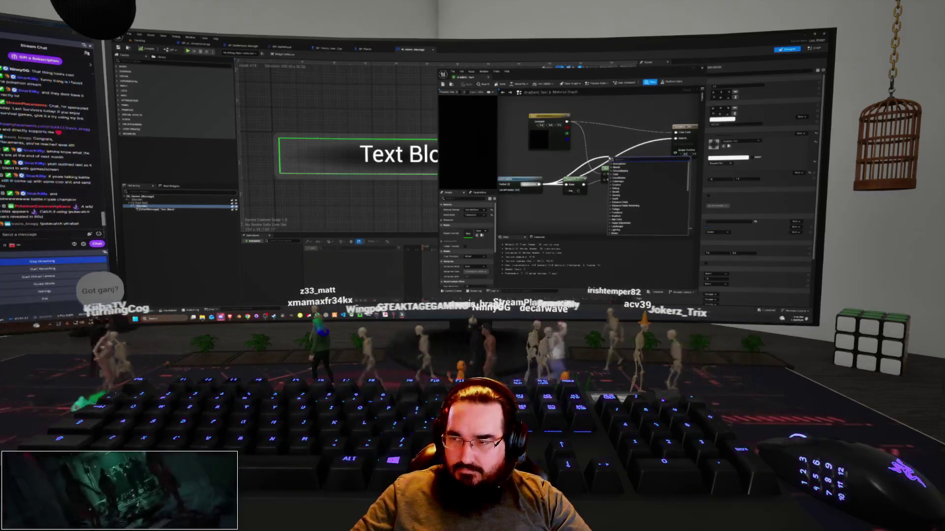
type("multiply")
key("Return")
left_click_drag(675, 153, 679, 138)
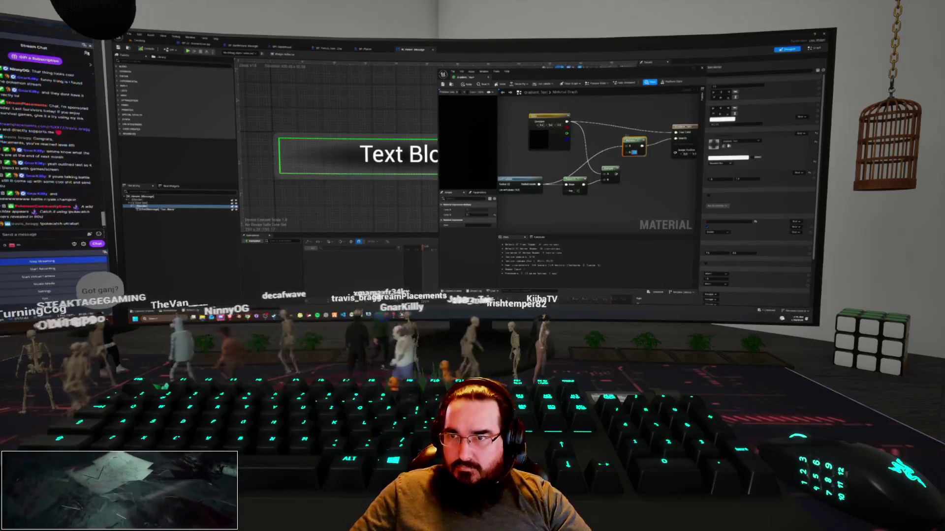
left_click(465, 84)
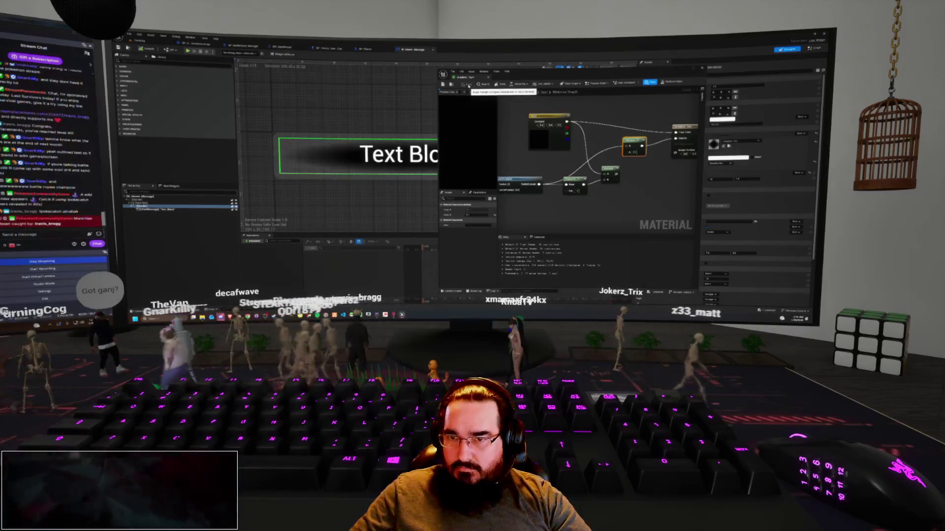
Step: Nudge the Multiply node into place and apply the material again
scroll(359, 155, "down", 3)
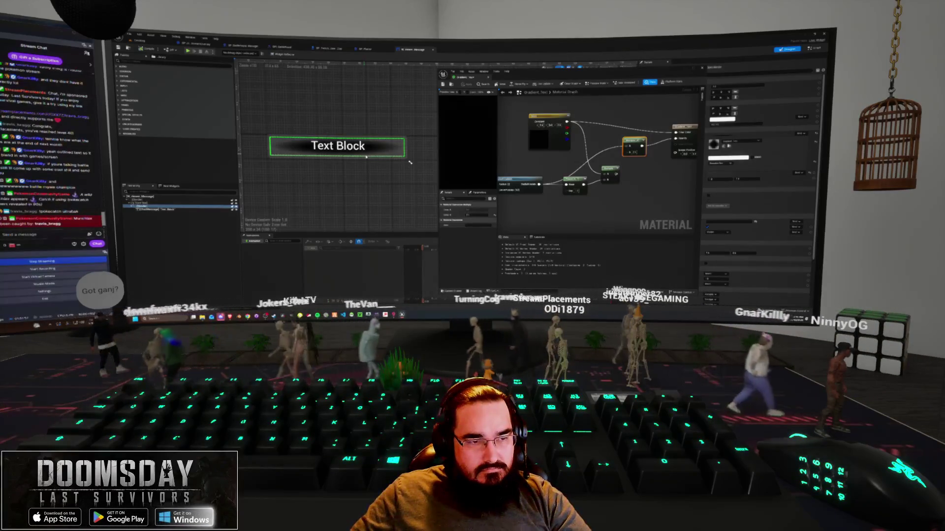
mouse_move(577, 155)
left_mouse_down()
mouse_move(588, 142)
mouse_move(530, 154)
mouse_move(556, 157)
left_mouse_up()
mouse_move(628, 143)
left_mouse_down()
mouse_move(594, 144)
mouse_move(631, 151)
mouse_move(630, 142)
left_mouse_up()
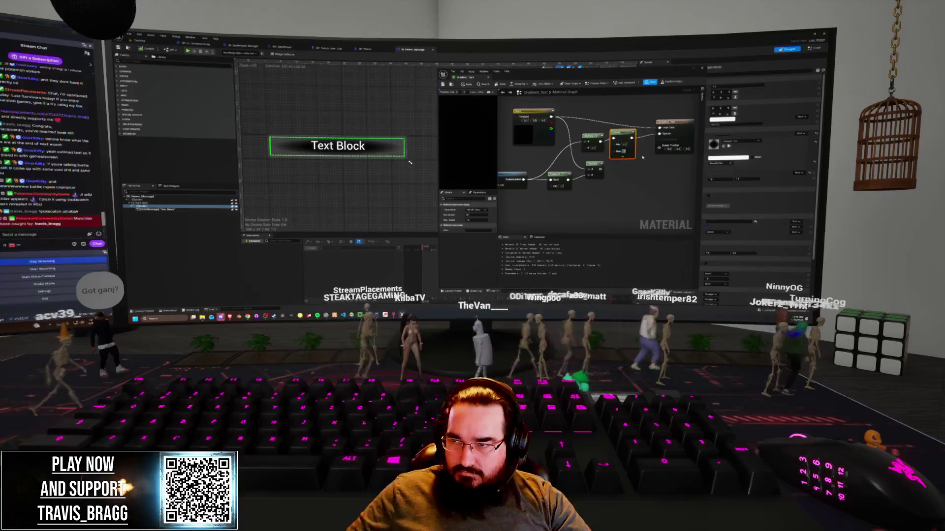
left_click(468, 84)
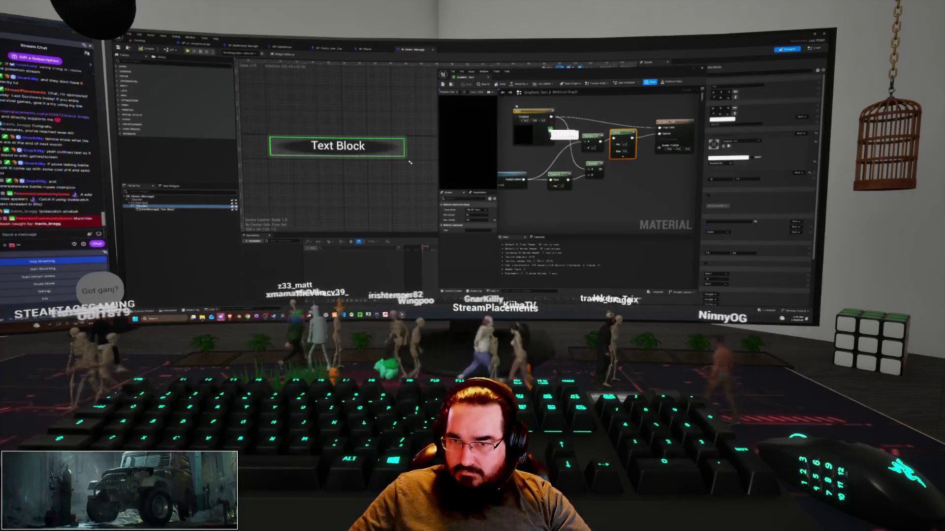
left_click_drag(581, 157, 629, 155)
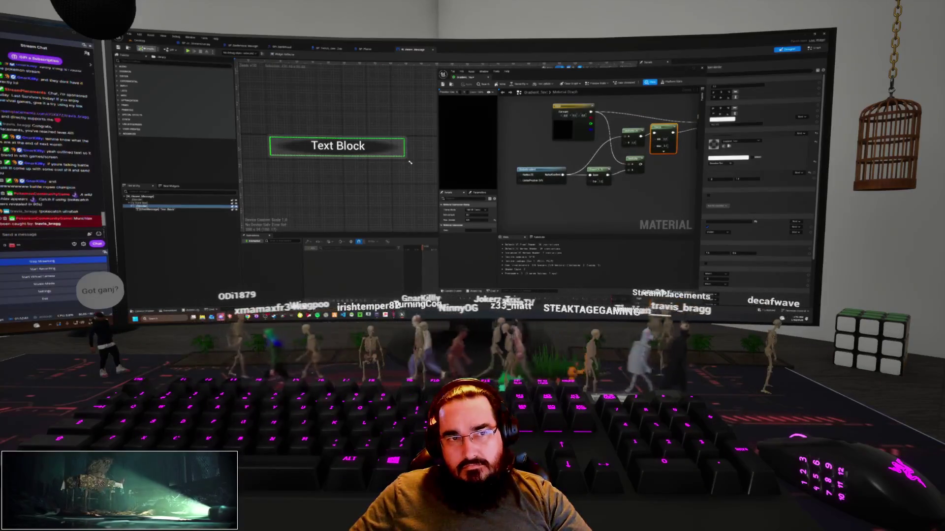
left_click(140, 40)
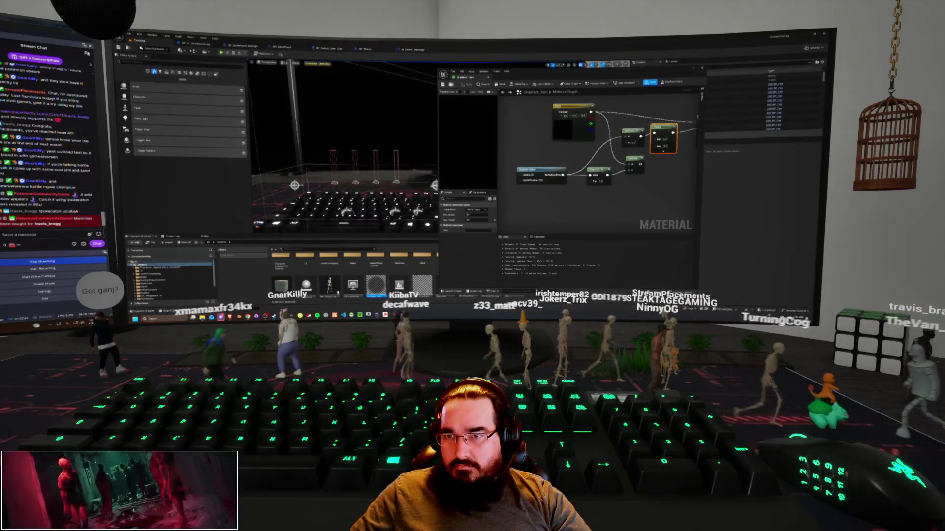
Step: Save and close the Gradient_Text material, then move to the blueprint editor
key("ctrl+s")
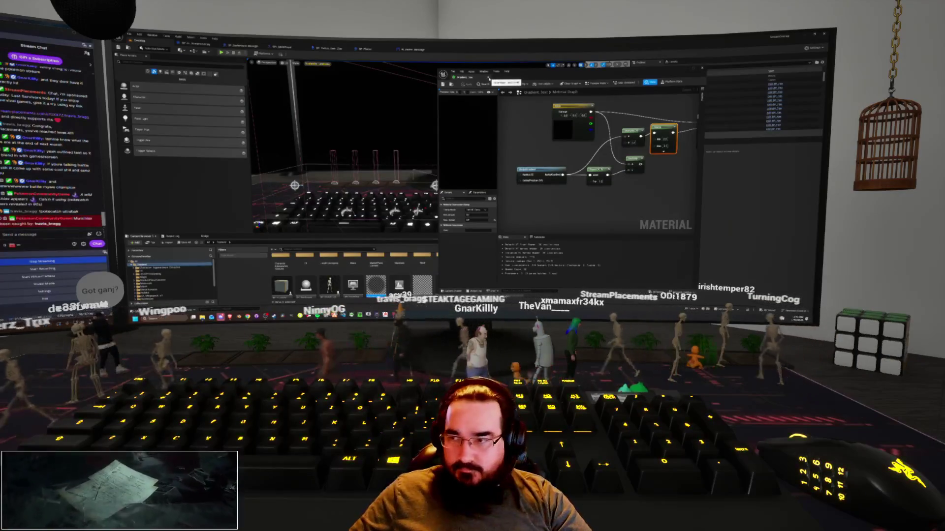
left_click(489, 78)
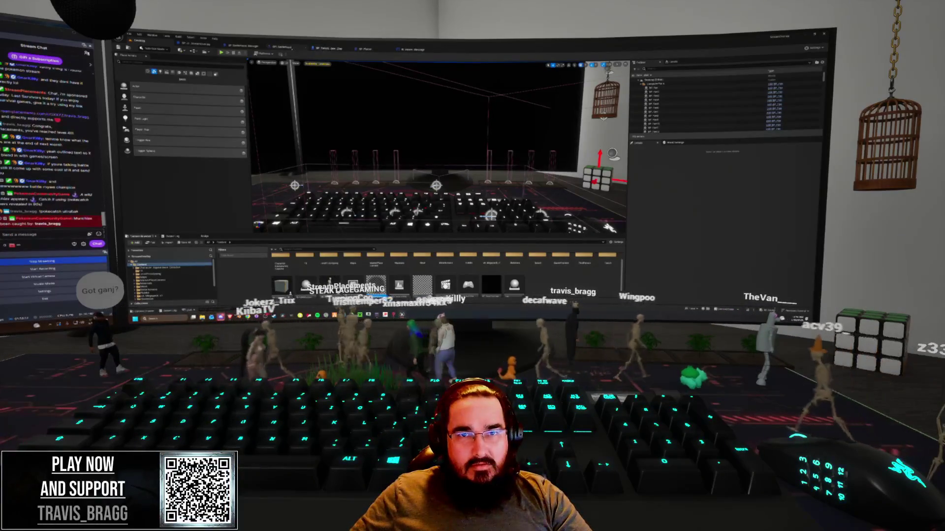
key("alt+Tab")
key("alt+Tab")
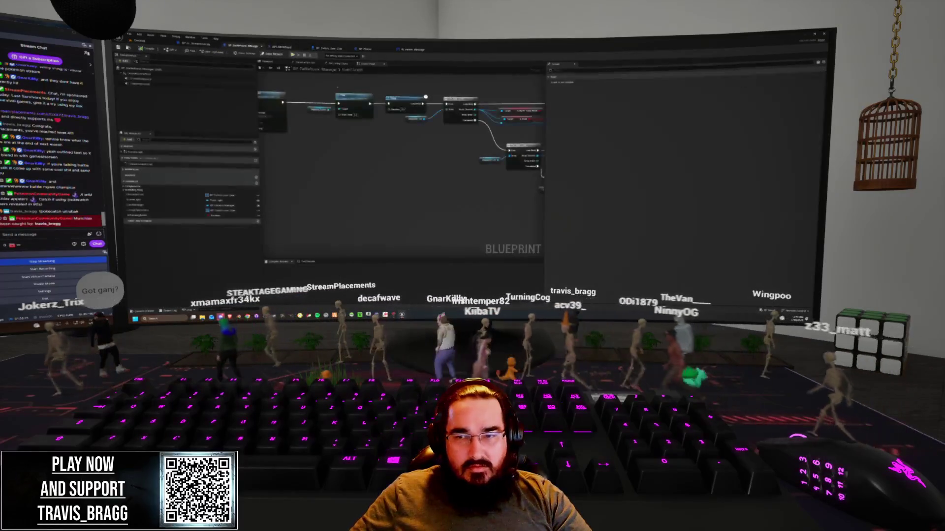
Step: Open the Add Check Stats Command 2 graph from the event graph
scroll(450, 149, "up", 8)
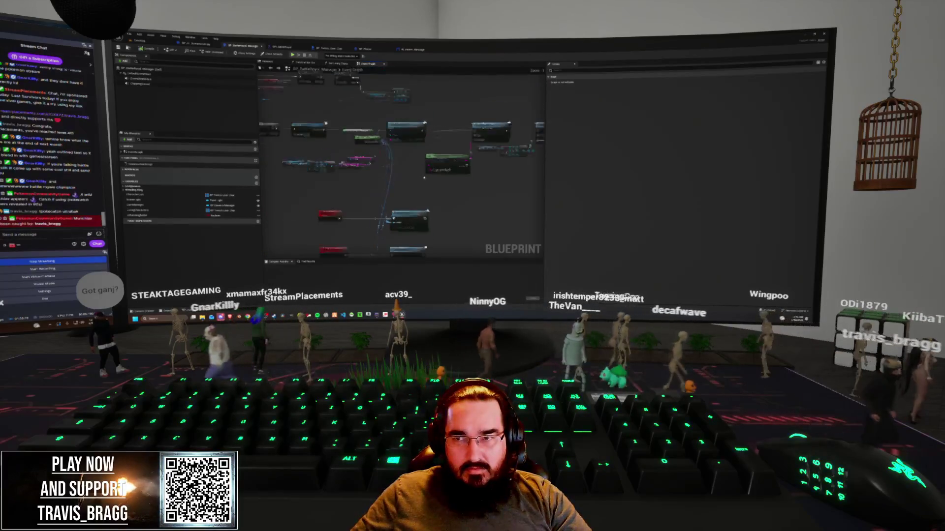
mouse_move(419, 178)
left_mouse_down()
mouse_move(451, 181)
mouse_move(392, 194)
mouse_move(415, 193)
mouse_move(360, 180)
mouse_move(410, 166)
left_mouse_up()
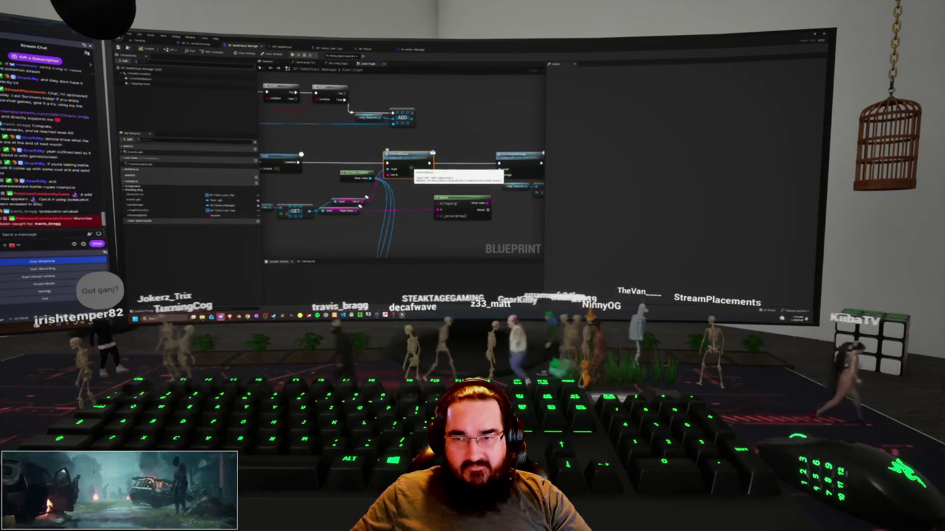
left_click(411, 169)
double_click(411, 169)
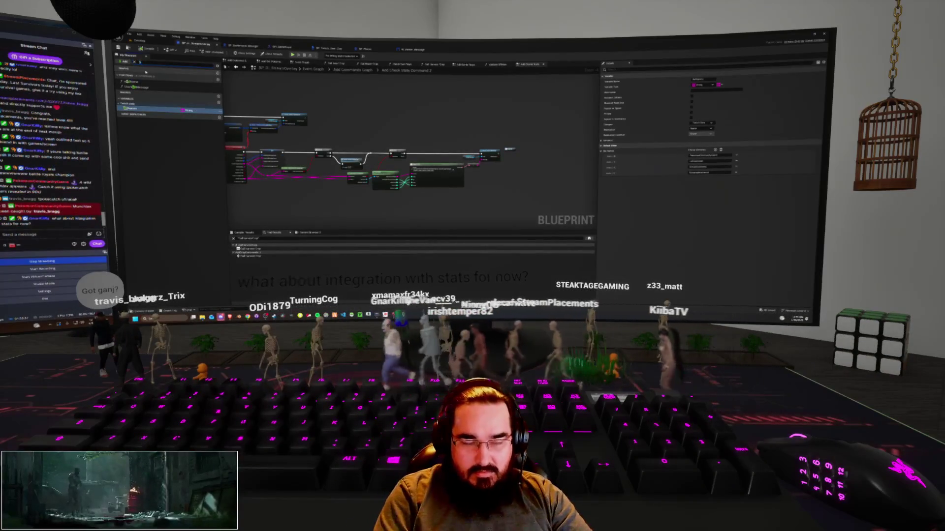
Step: Jump to the StreamOverlay event in the Event Graph from My Blueprint
left_click(146, 79)
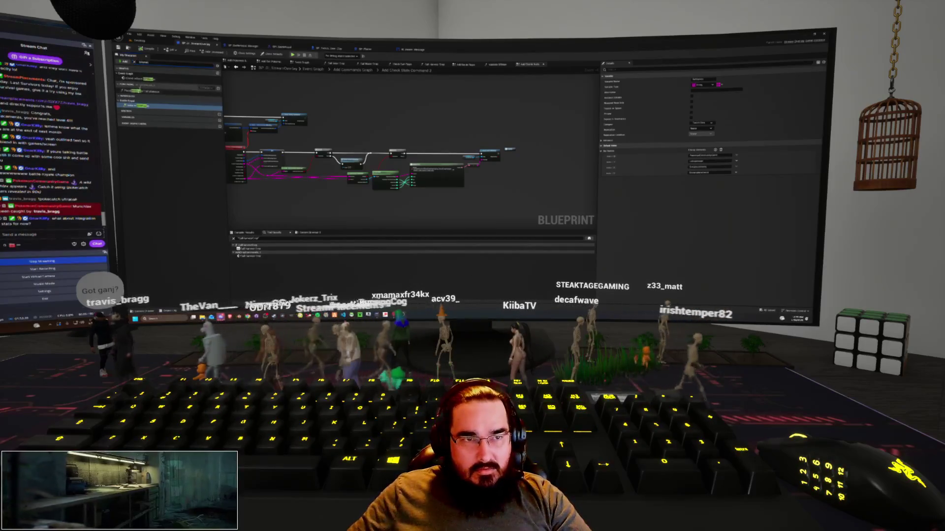
double_click(147, 79)
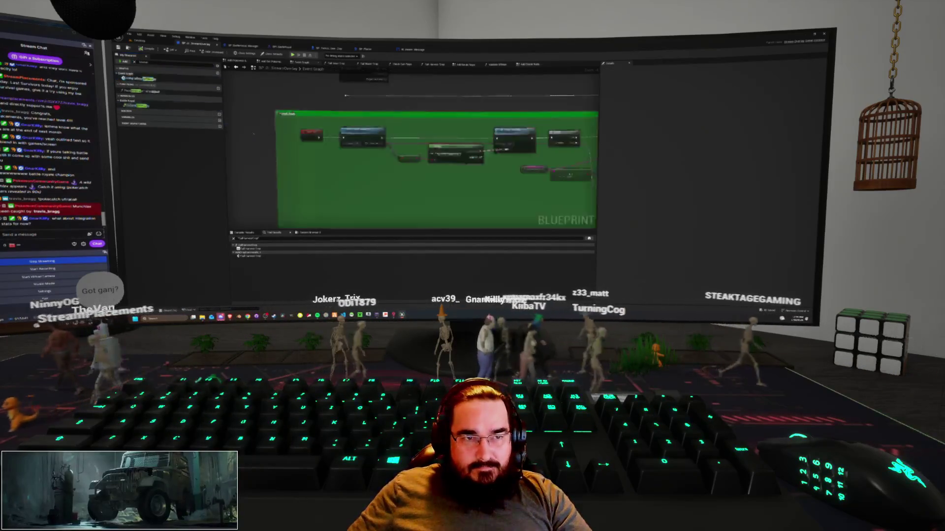
left_click_drag(337, 147, 309, 144)
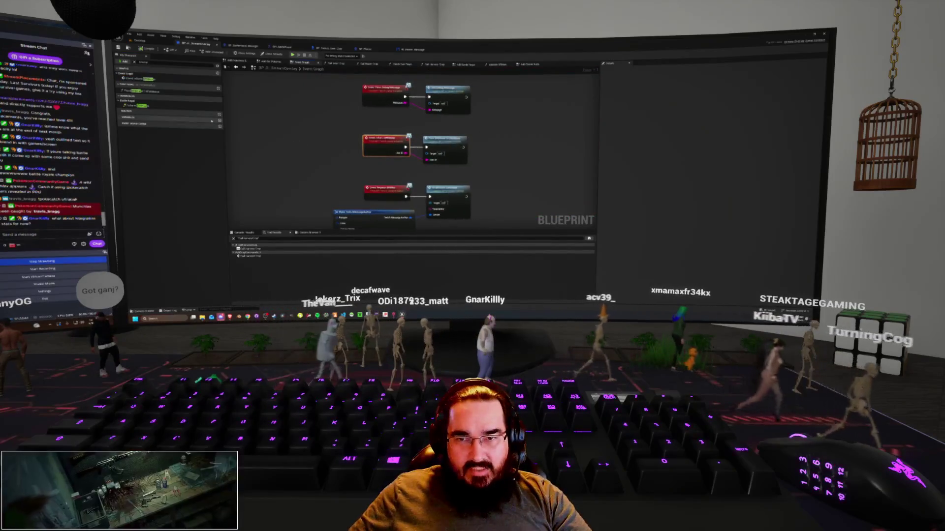
double_click(140, 107)
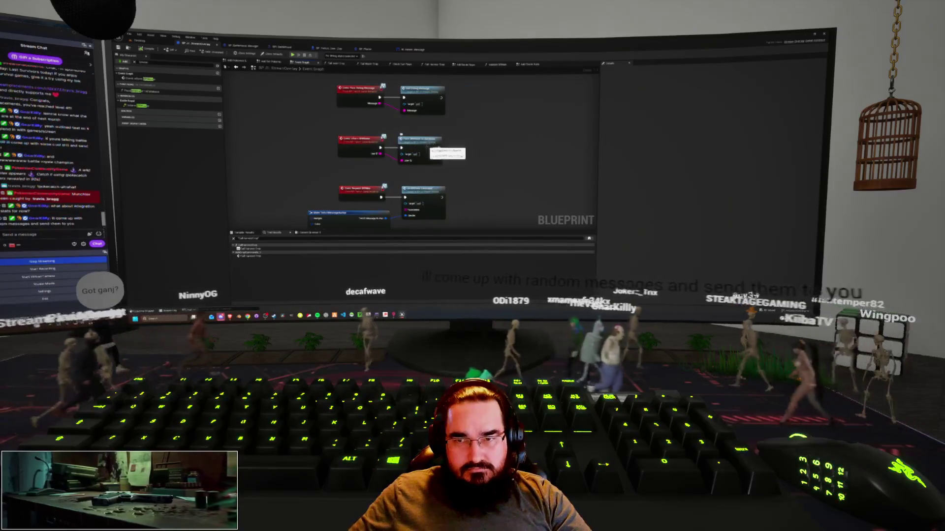
Step: Inspect the chosen function's graph, then go to the Battle Manager Event Graph
double_click(138, 105)
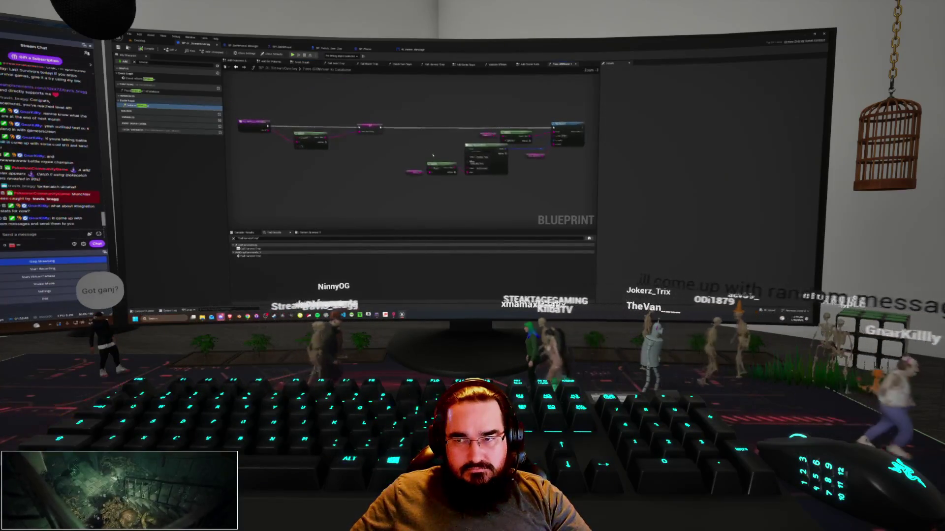
scroll(433, 156, "up", 2)
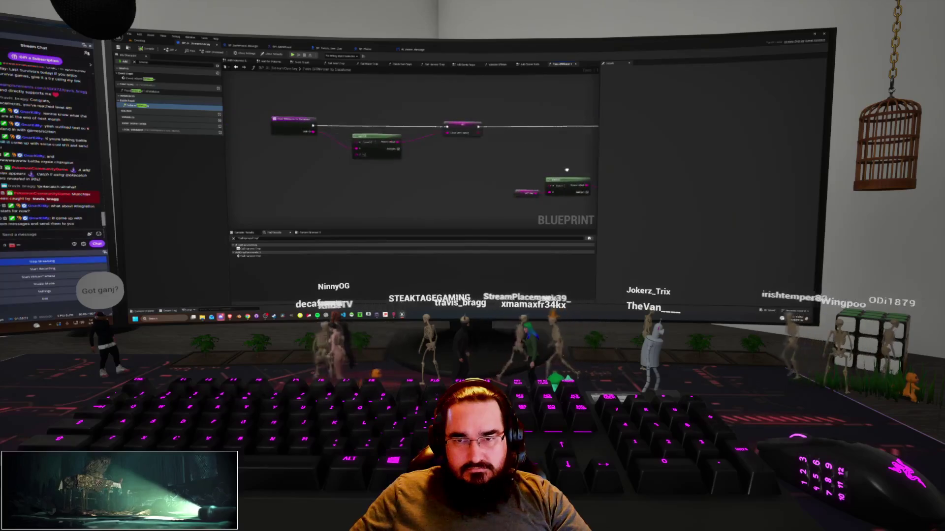
left_click_drag(566, 170, 298, 169)
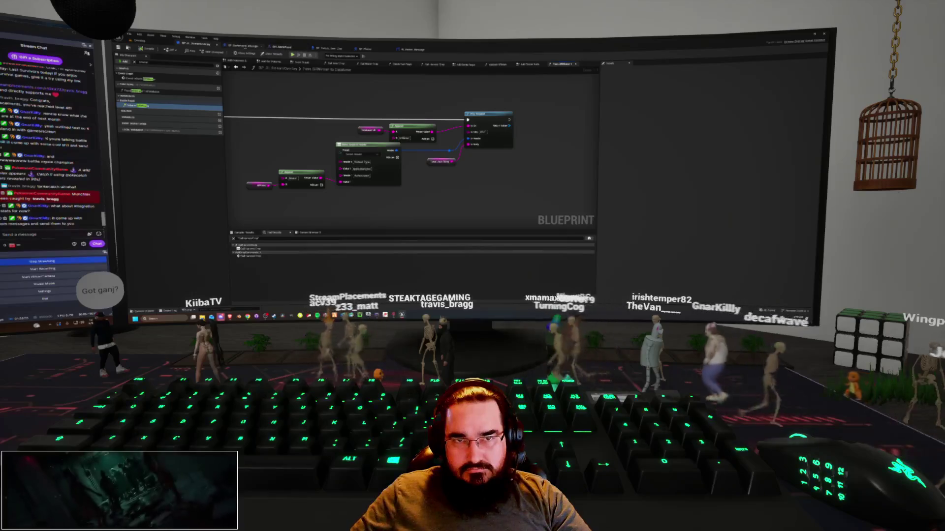
key("ctrl+Tab")
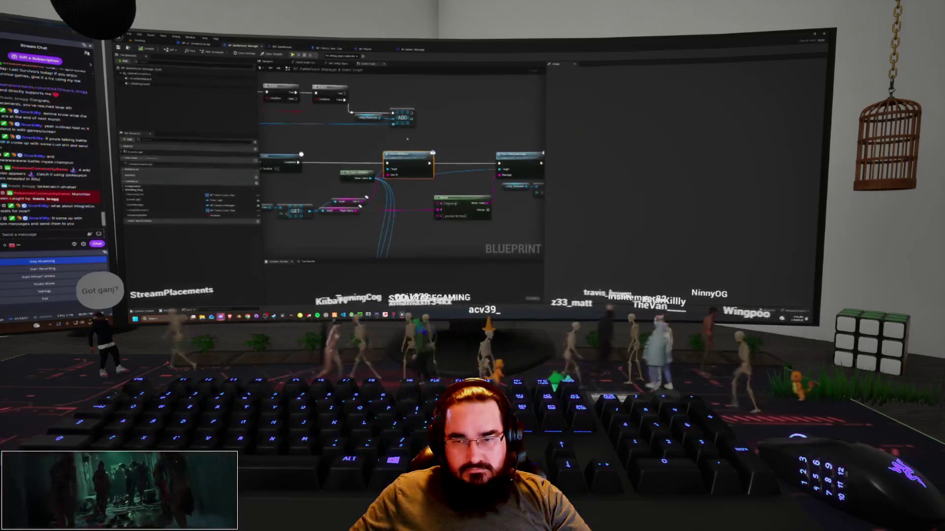
Step: Look over the nodes in the Battle Manager Event Graph
left_click_drag(421, 195, 330, 162)
scroll(330, 162, "down", 3)
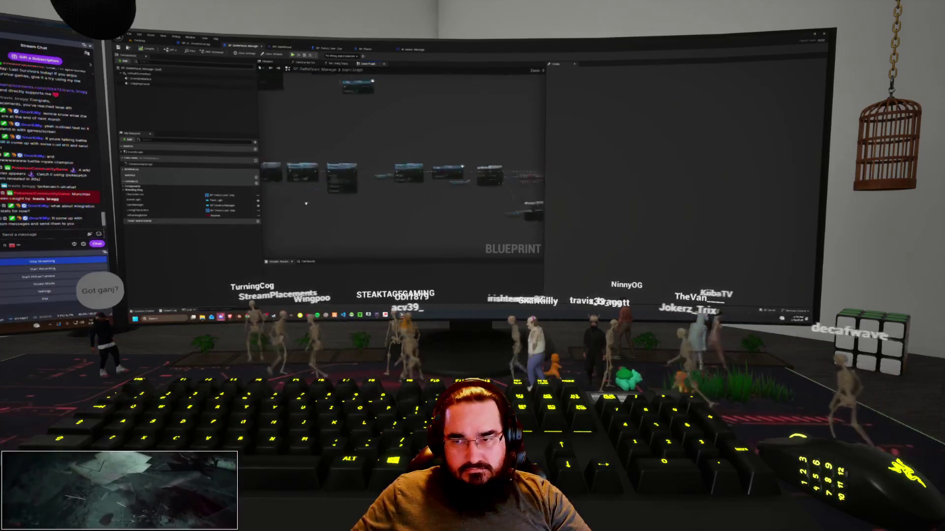
scroll(365, 176, "up", 4)
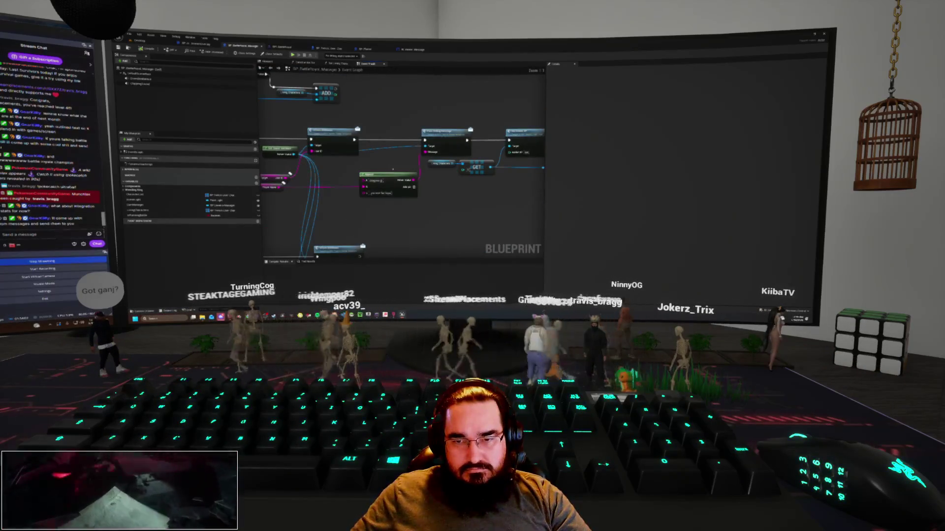
left_click_drag(393, 170, 389, 187)
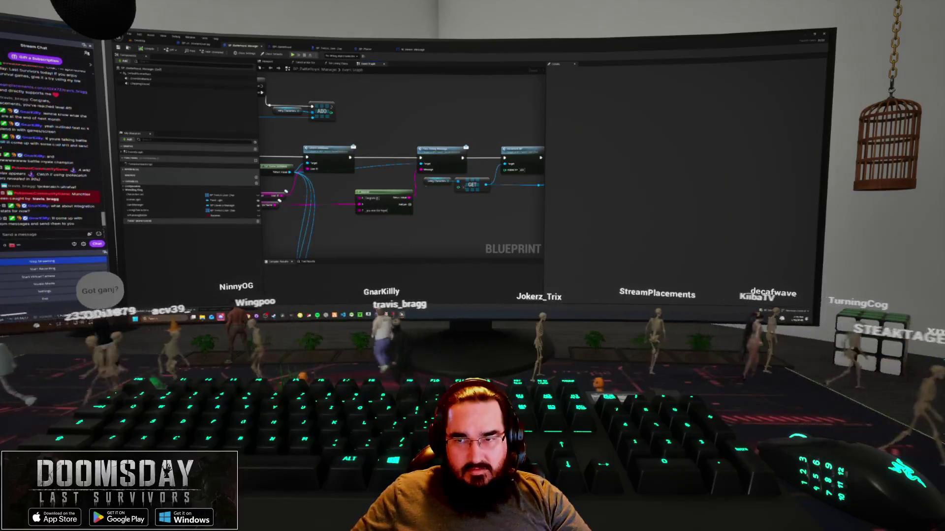
left_click_drag(457, 187, 429, 174)
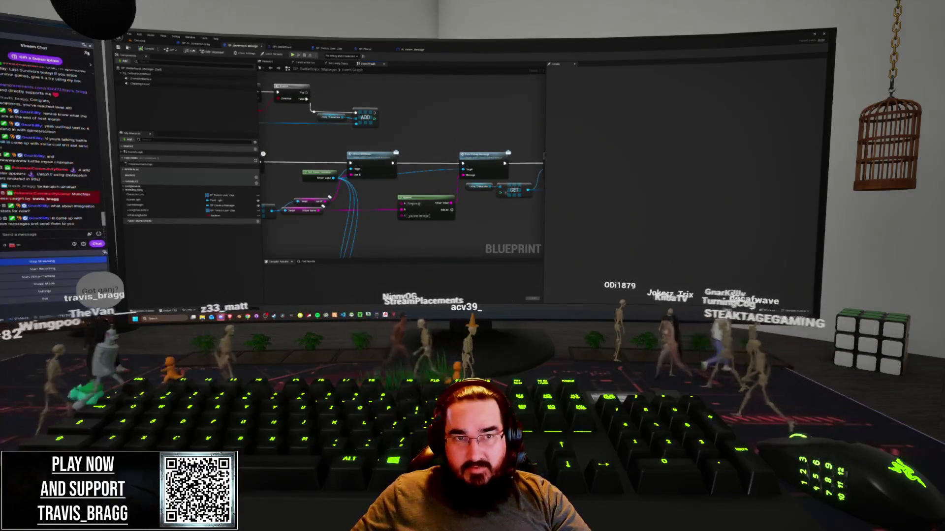
Step: In StreamOverlay, filter My Blueprint for 'debug' and open the Add Debug Message function graph
left_click(204, 45)
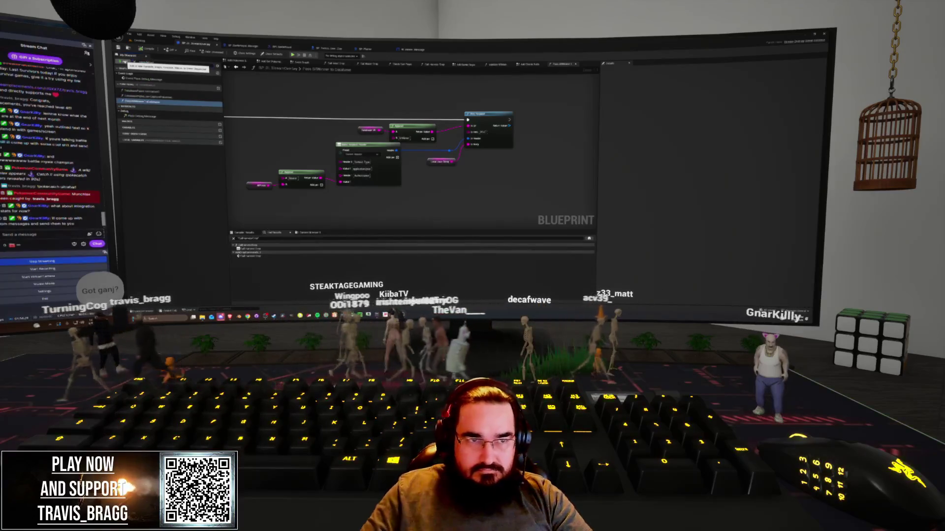
type("debug")
double_click(145, 79)
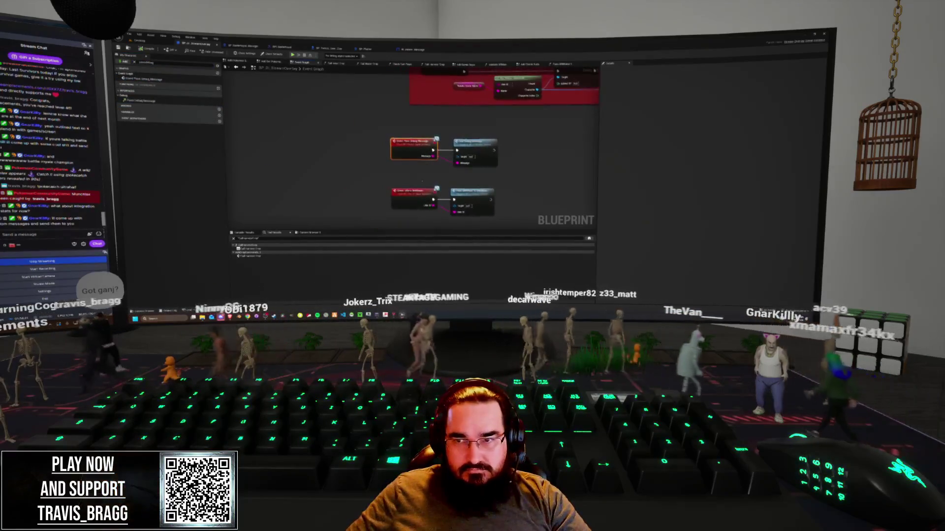
double_click(143, 101)
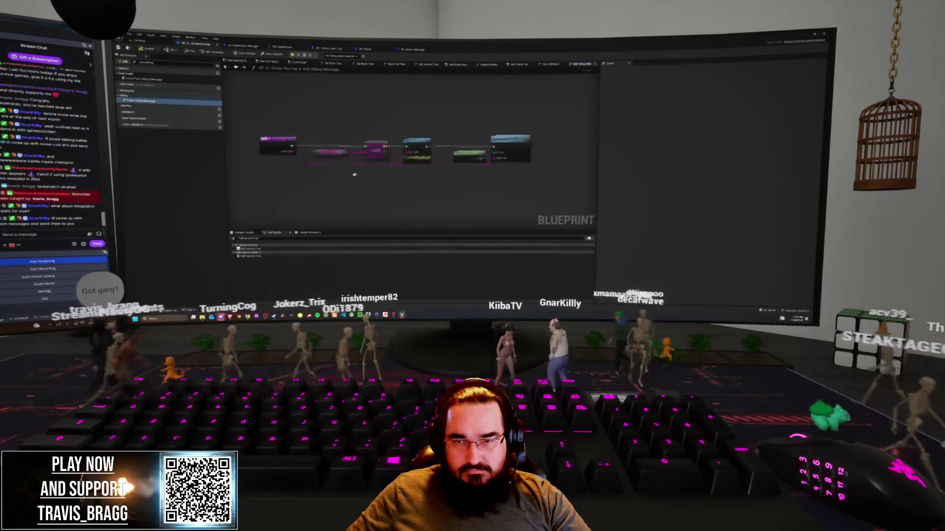
left_click(364, 151)
left_click_drag(362, 177, 321, 182)
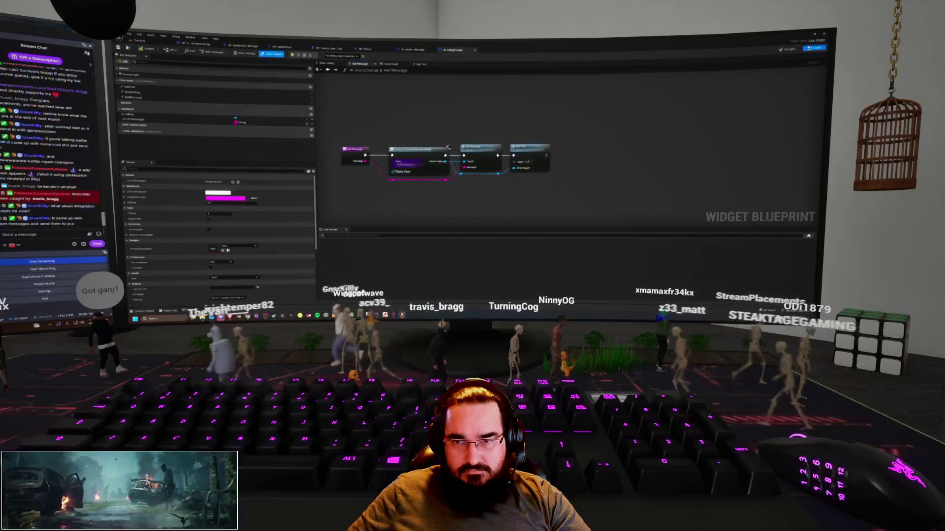
Step: Browse the Add Message graph and the event graph nodes
left_click_drag(473, 190, 440, 187)
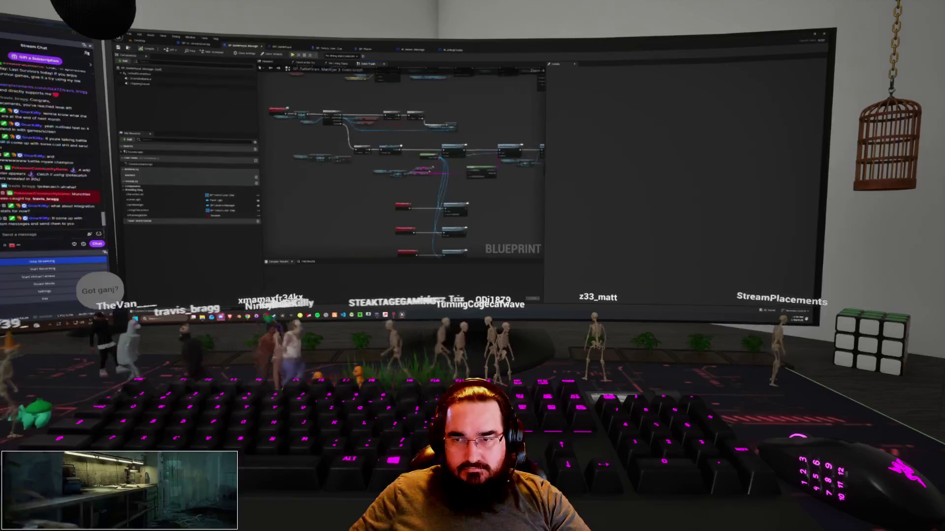
scroll(435, 173, "down", 3)
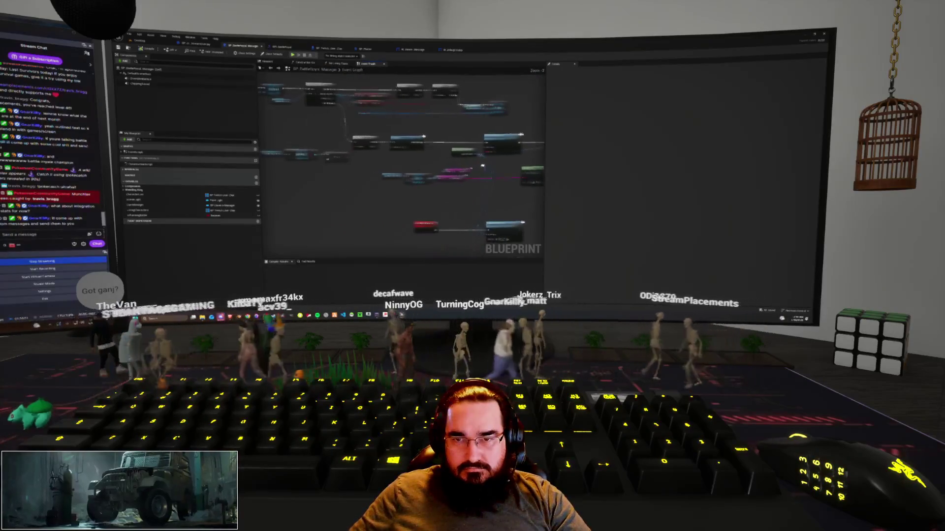
scroll(359, 202, "down", 2)
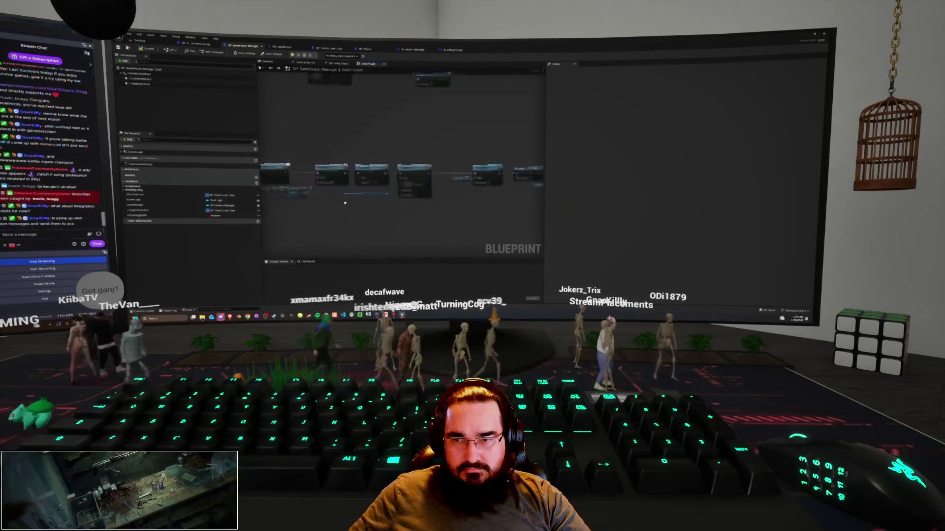
left_click_drag(426, 216, 335, 207)
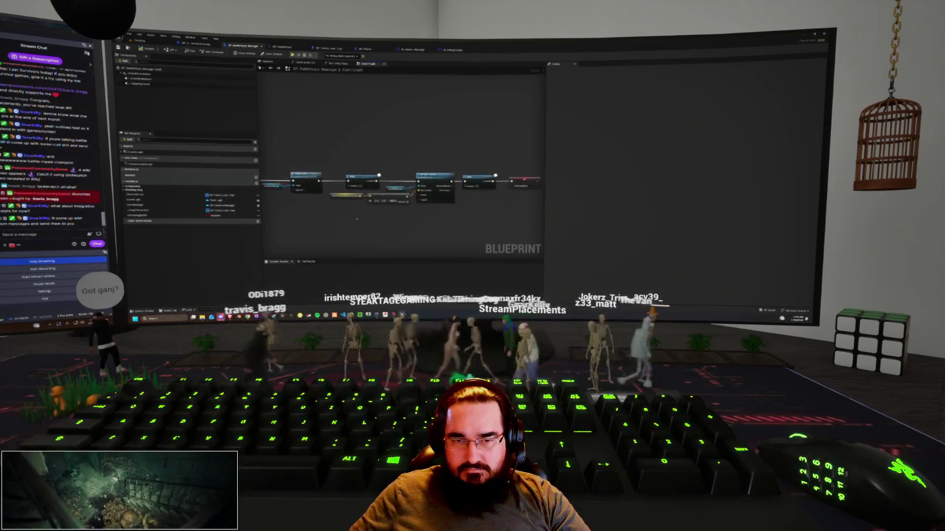
scroll(346, 133, "down", 5)
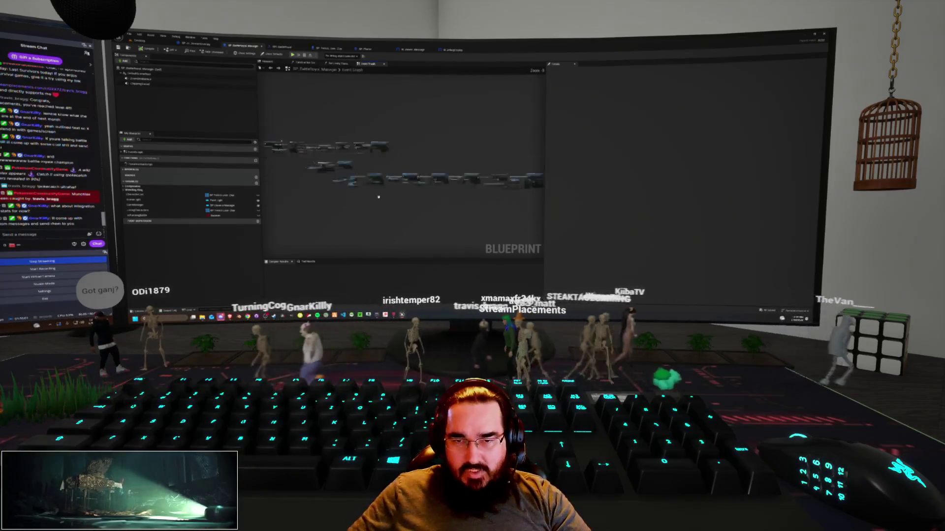
scroll(346, 133, "up", 5)
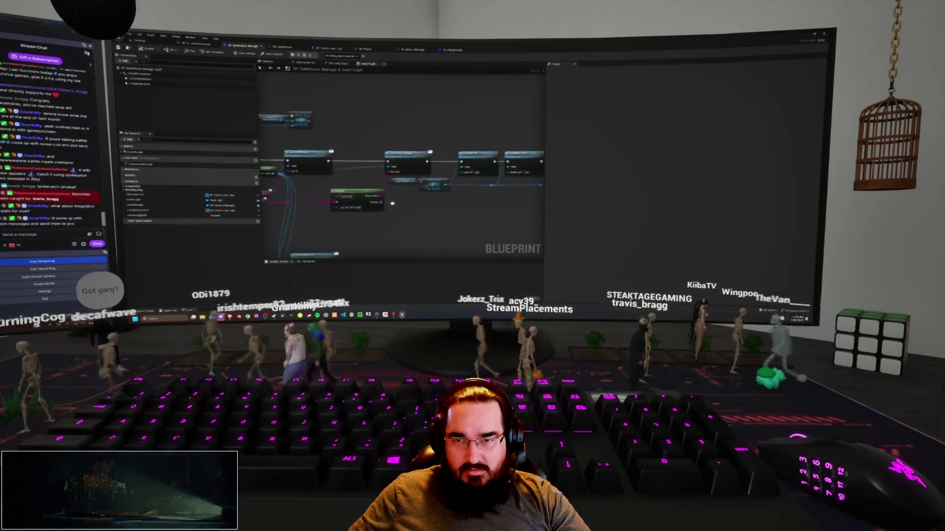
left_click_drag(456, 201, 439, 224)
Step: Back in StreamOverlay, filter My Blueprint for 'debug' and jump to the debug message event
key("ctrl+Tab")
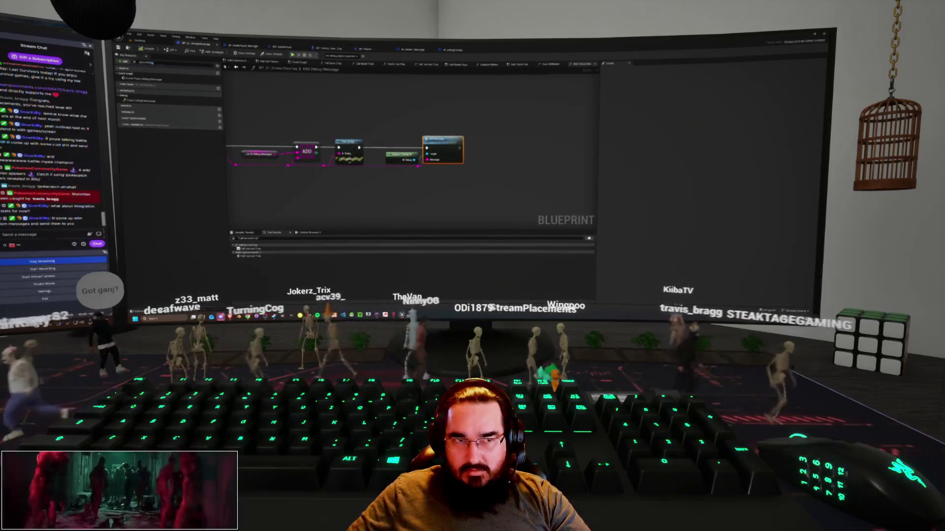
left_click(157, 62)
type("debug")
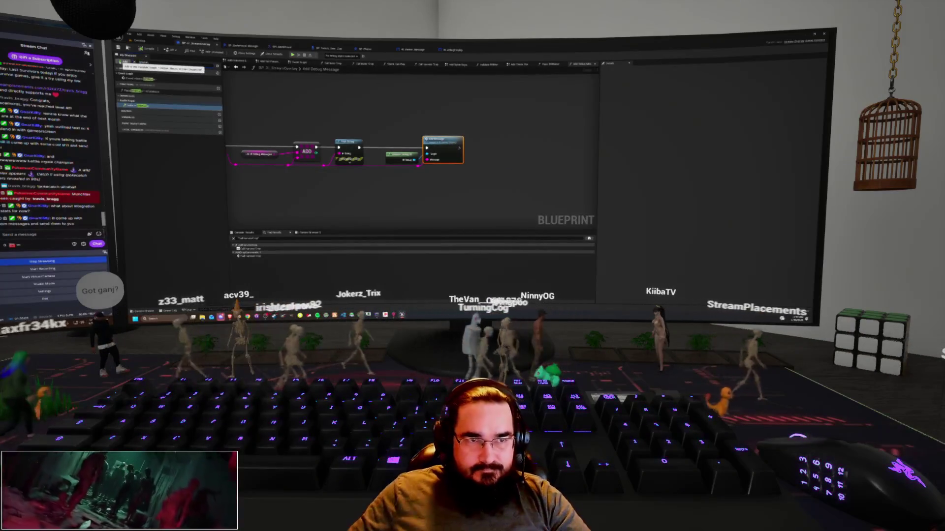
double_click(148, 79)
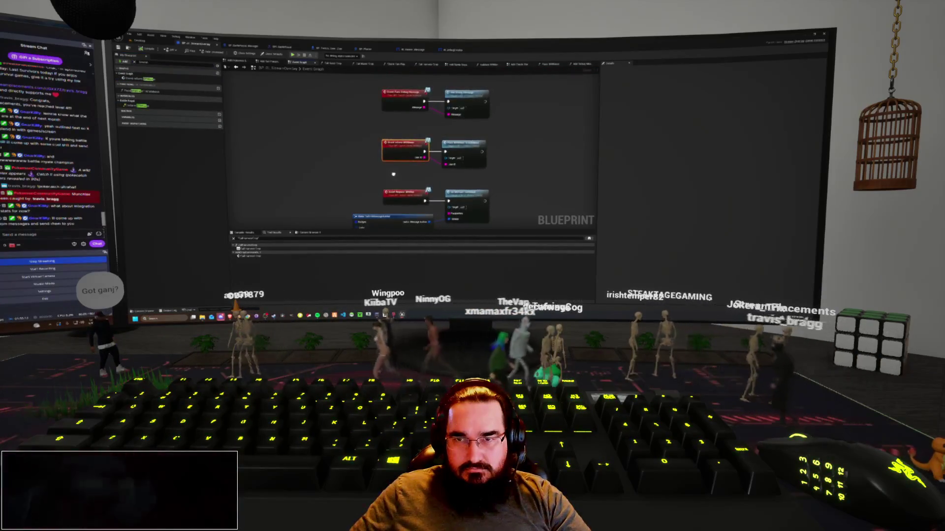
mouse_move(393, 174)
left_mouse_down()
mouse_move(381, 86)
mouse_move(397, 68)
mouse_move(398, 104)
left_mouse_up()
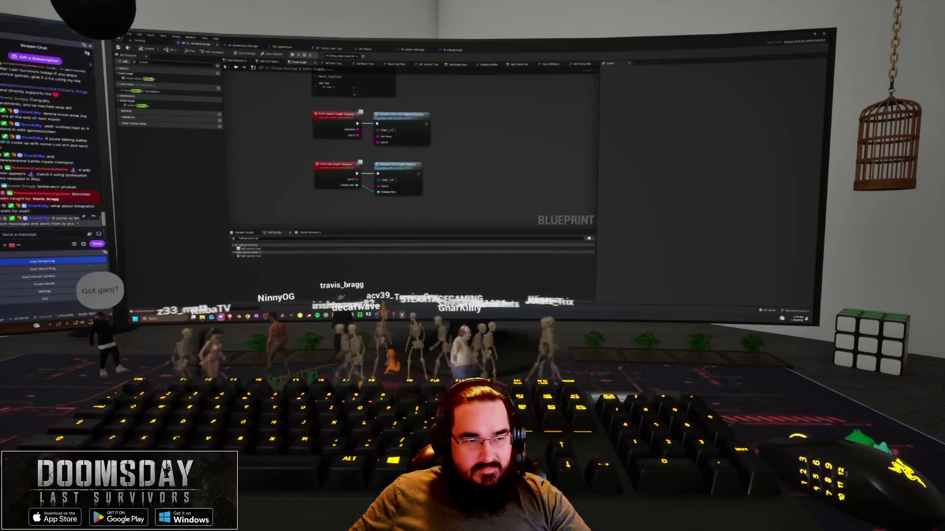
left_click(89, 234)
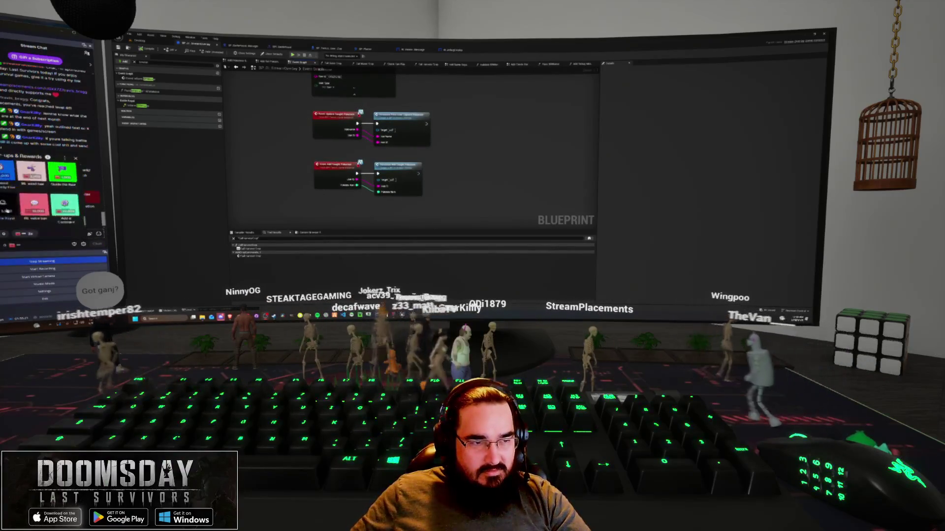
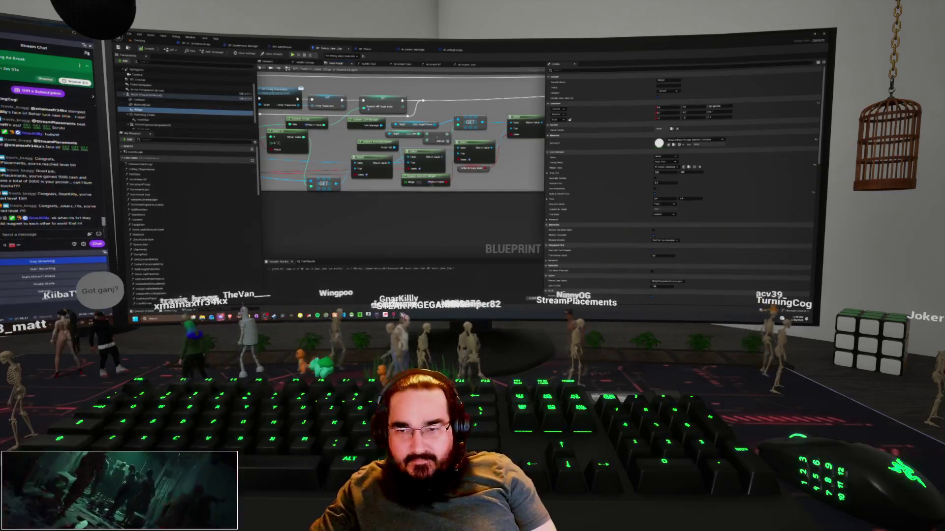
Step: Pan the current graph, then switch to the BP_BattleRoyal_Manager Event Graph and follow its execution line
mouse_move(431, 217)
left_mouse_down()
mouse_move(280, 220)
mouse_move(473, 231)
left_mouse_up()
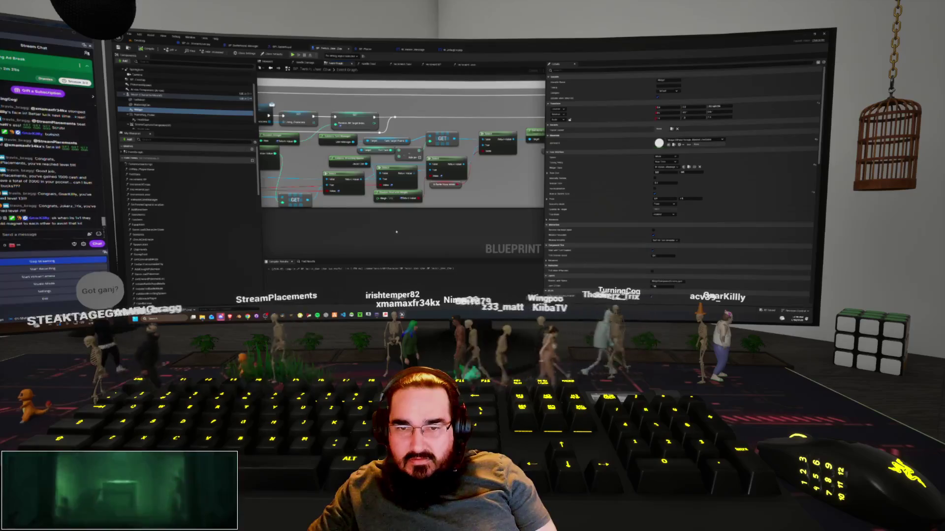
left_click_drag(396, 232, 396, 158)
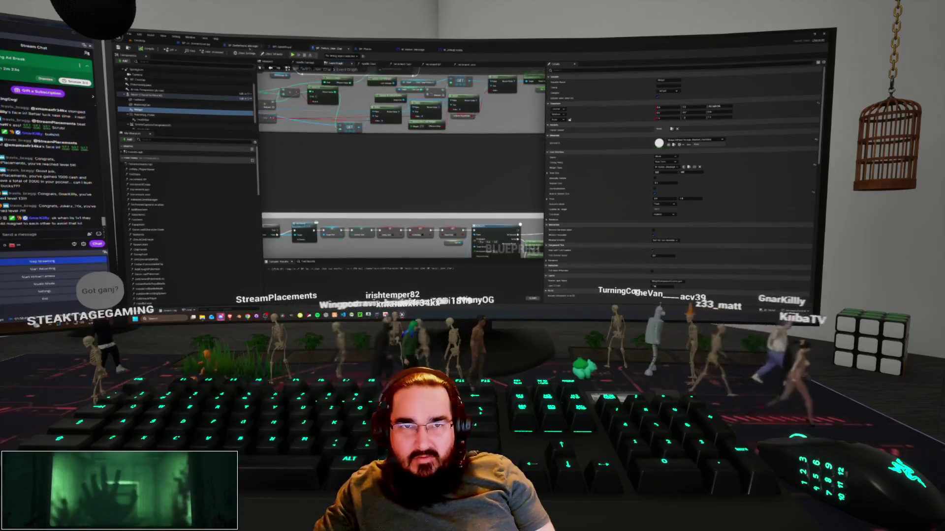
left_click(250, 49)
left_click_drag(396, 198, 359, 195)
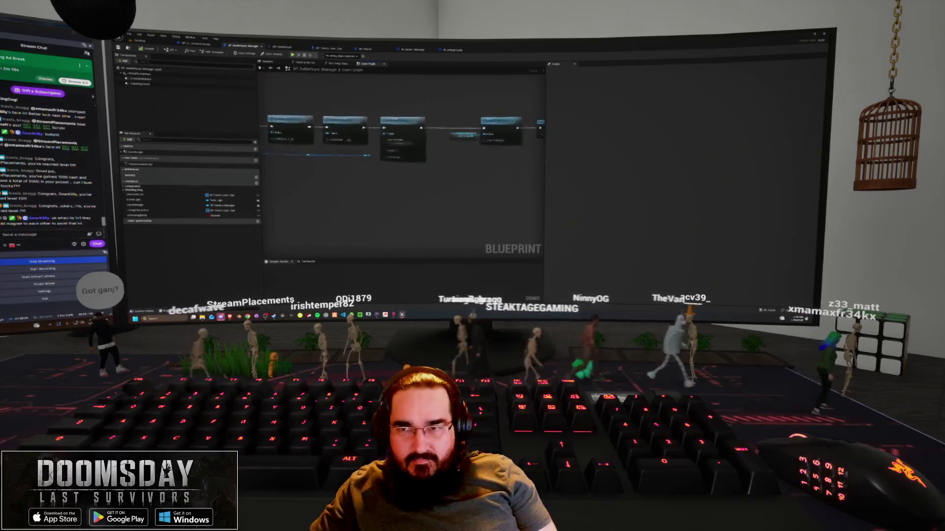
Step: Bring the manager's node row into view and pull a new wire from the Return Value pin
scroll(396, 143, "up", 3)
left_click_drag(396, 143, 366, 176)
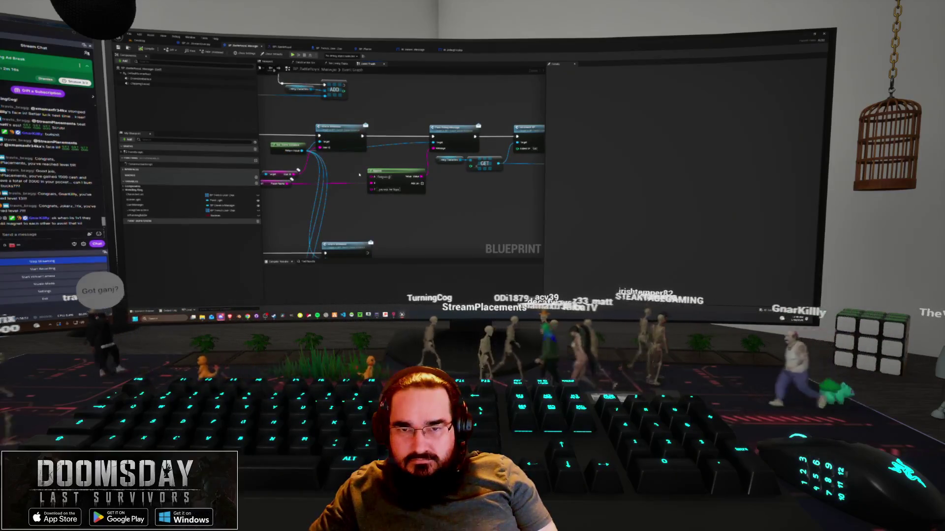
scroll(361, 176, "down", 1)
scroll(359, 175, "down", 2)
left_click_drag(359, 175, 355, 187)
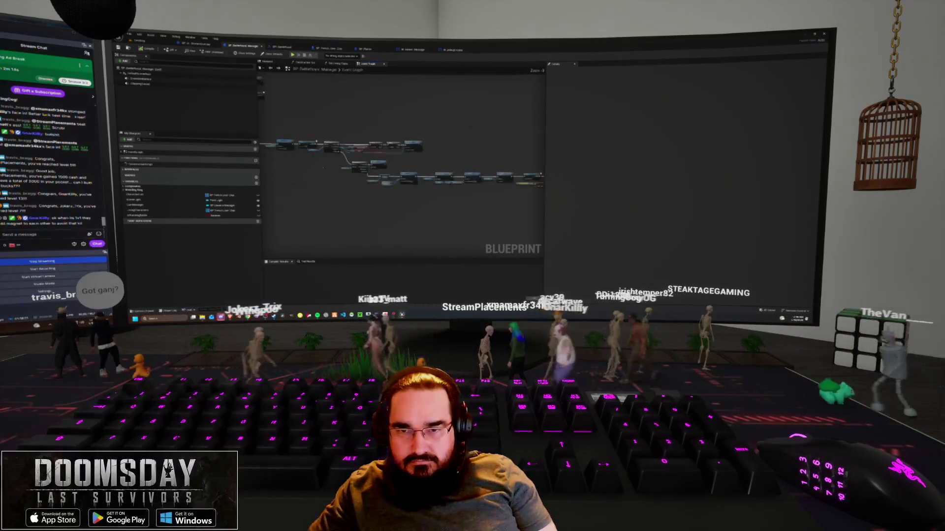
scroll(302, 188, "up", 2)
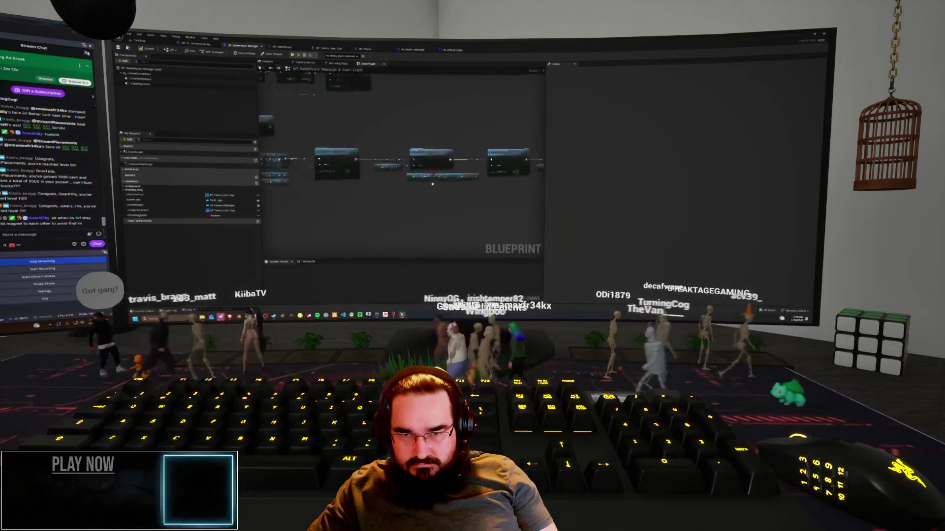
mouse_move(302, 188)
left_mouse_down()
mouse_move(388, 188)
mouse_move(327, 165)
mouse_move(395, 167)
left_mouse_up()
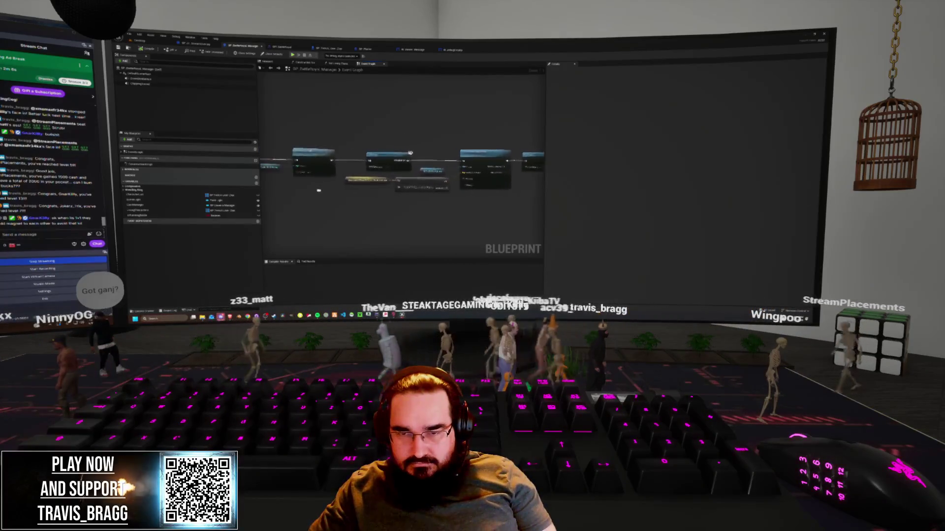
mouse_move(379, 187)
left_mouse_down()
mouse_move(380, 116)
mouse_move(435, 79)
mouse_move(375, 120)
left_mouse_up()
left_click_drag(299, 206, 453, 202)
left_click_drag(381, 146, 423, 161)
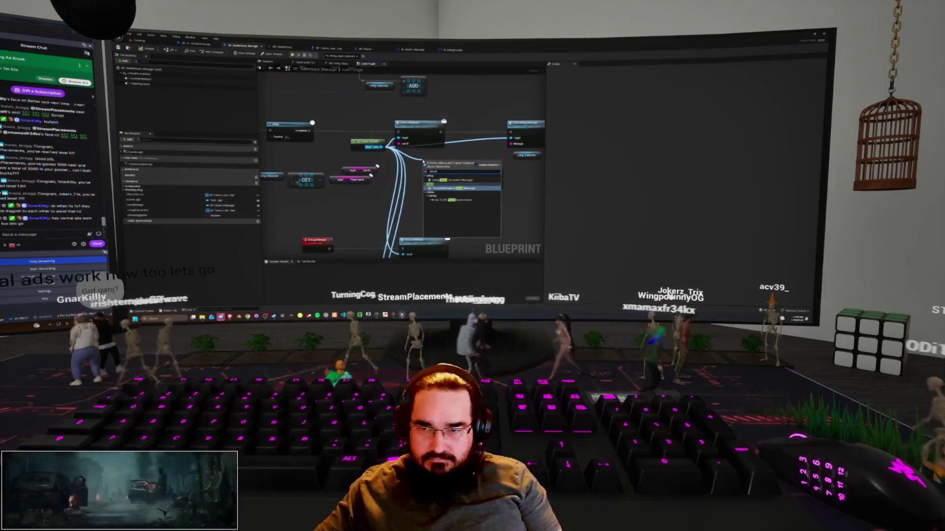
Step: Place the chosen node on the Return Value wire and move it beside the top row
key("Return")
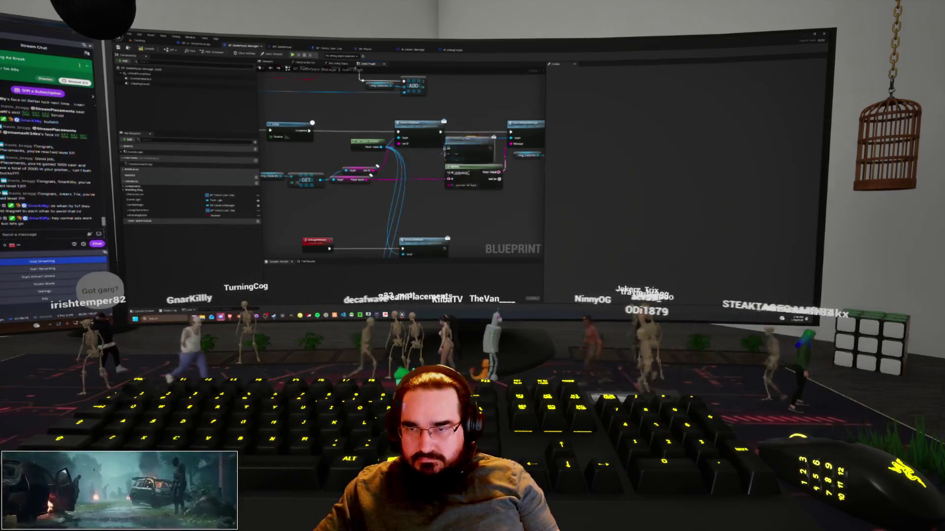
left_click_drag(463, 144, 473, 129)
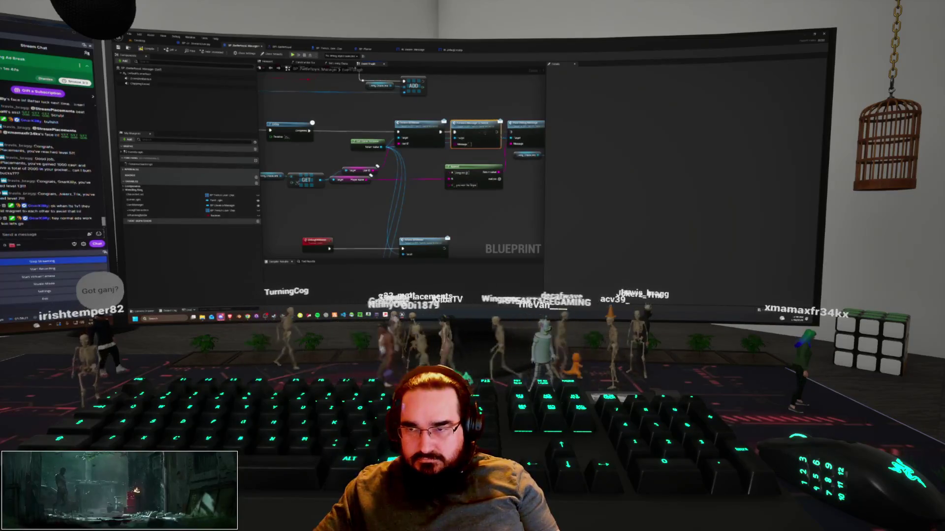
left_click_drag(453, 155, 467, 148)
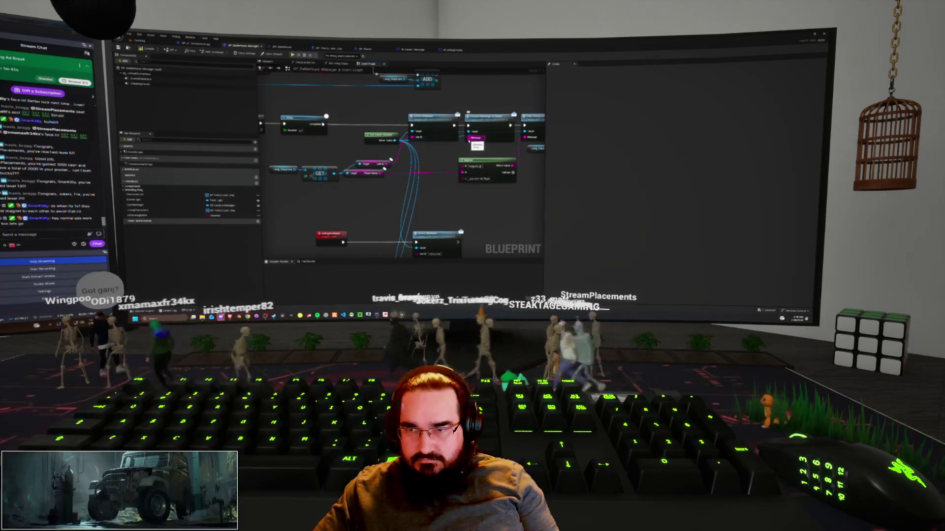
mouse_move(452, 150)
left_mouse_down()
mouse_move(447, 137)
mouse_move(466, 134)
left_mouse_up()
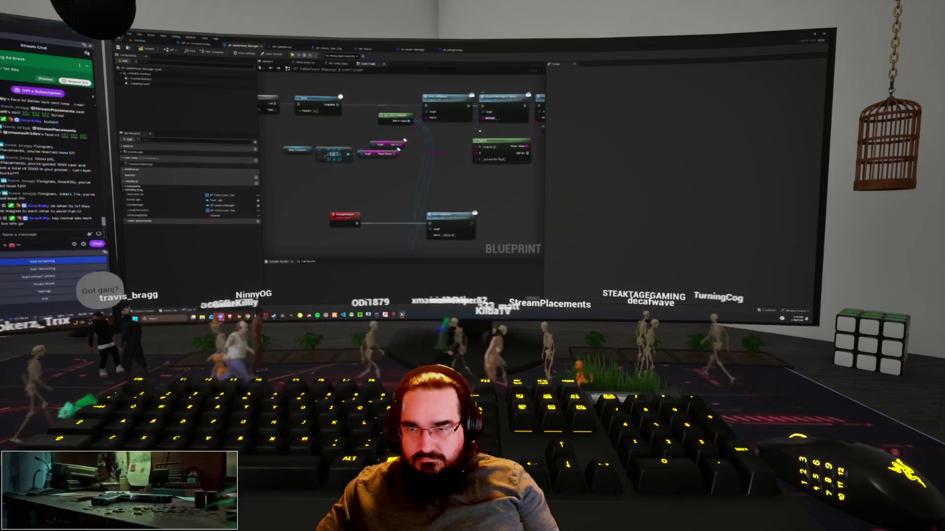
Step: Add a Set Actor node below it using the 'set actor' search
right_click(465, 133)
right_click(455, 137)
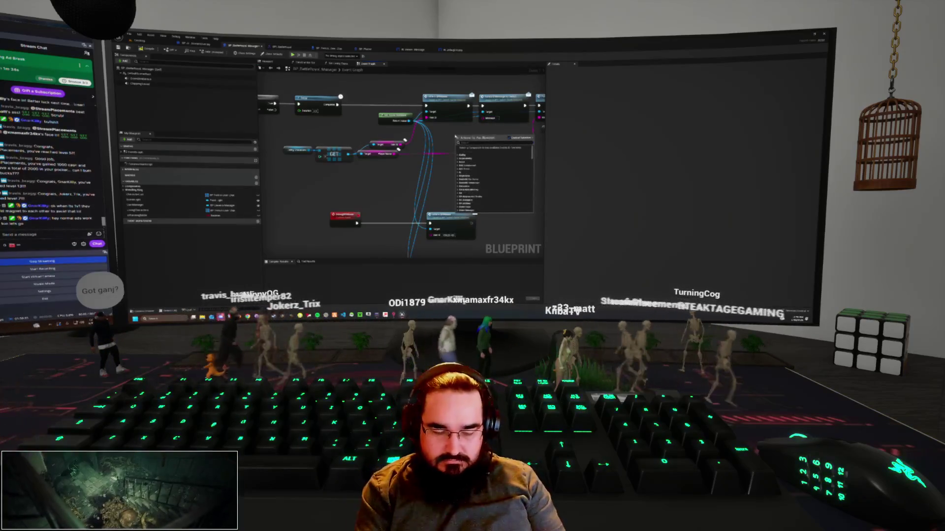
type("set actor")
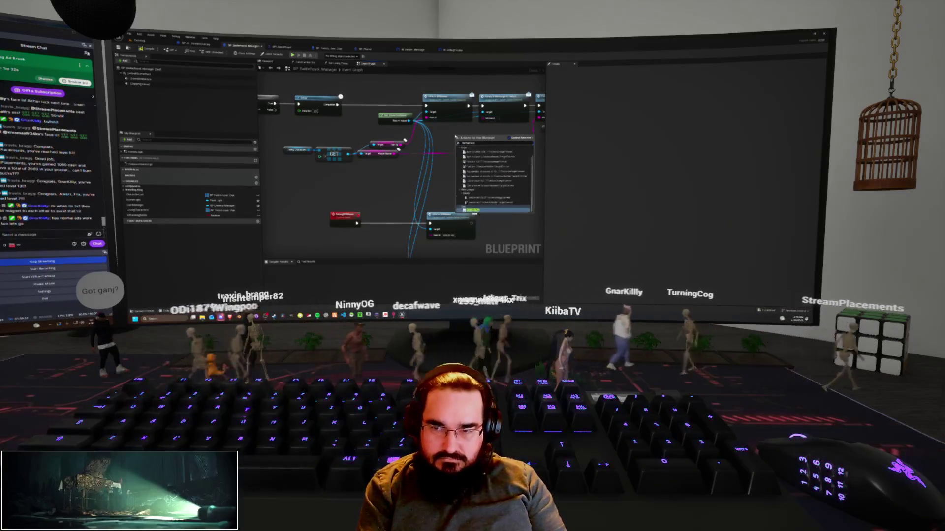
key("Return")
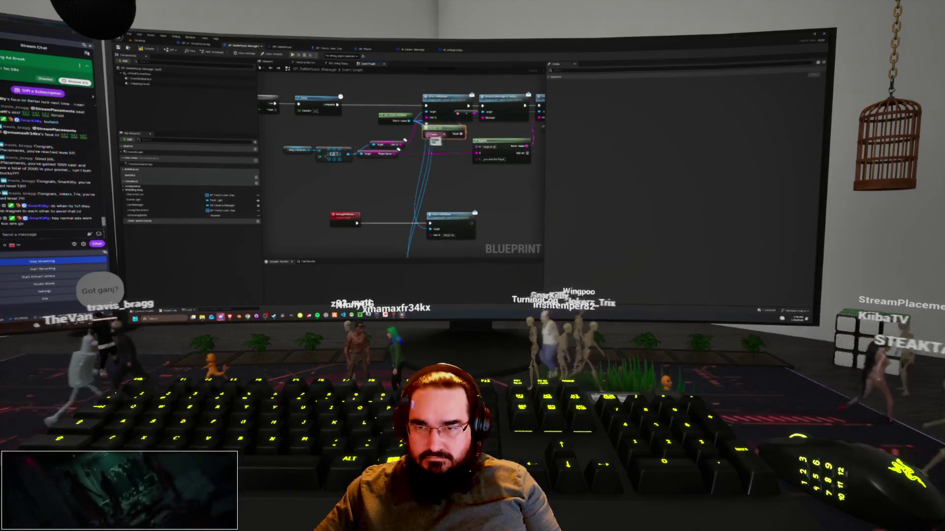
Step: Pick an entry from the new Set node's pin dropdown, creating a new variable
left_click(443, 134)
left_click(445, 147)
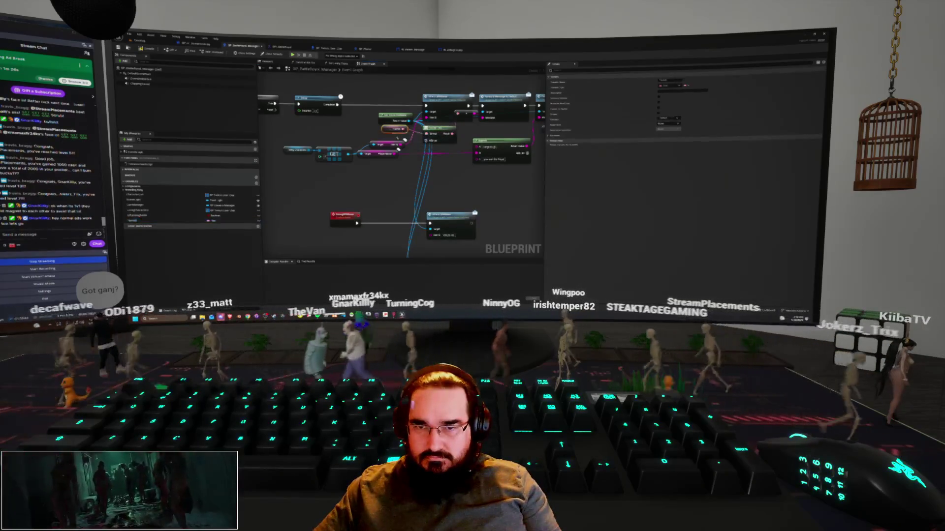
left_click(439, 147)
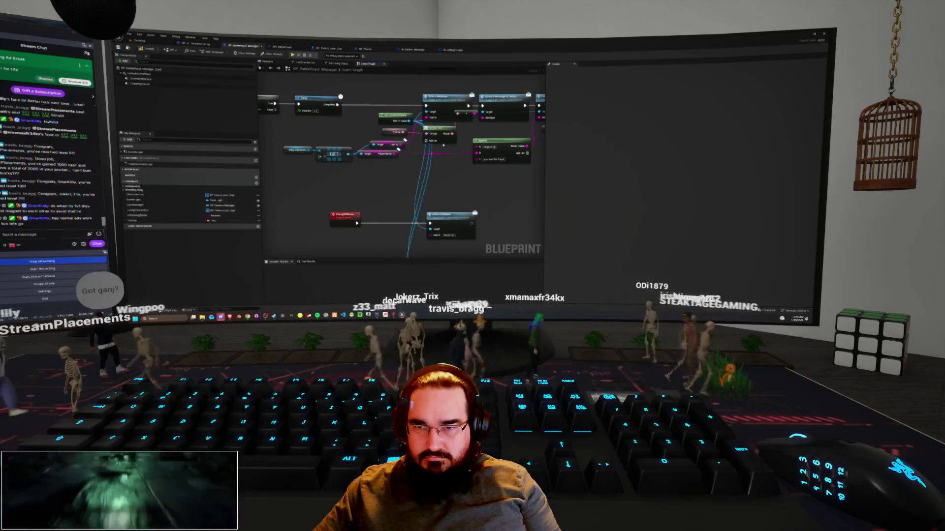
Step: Inspect a node's properties, then box-select the GET node and its three neighbours and reposition them
left_click(394, 132)
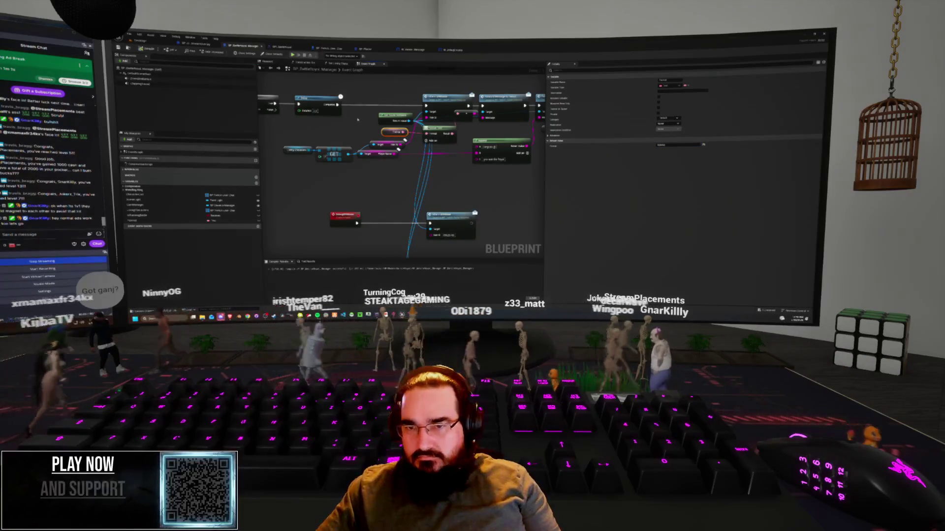
left_click(449, 147)
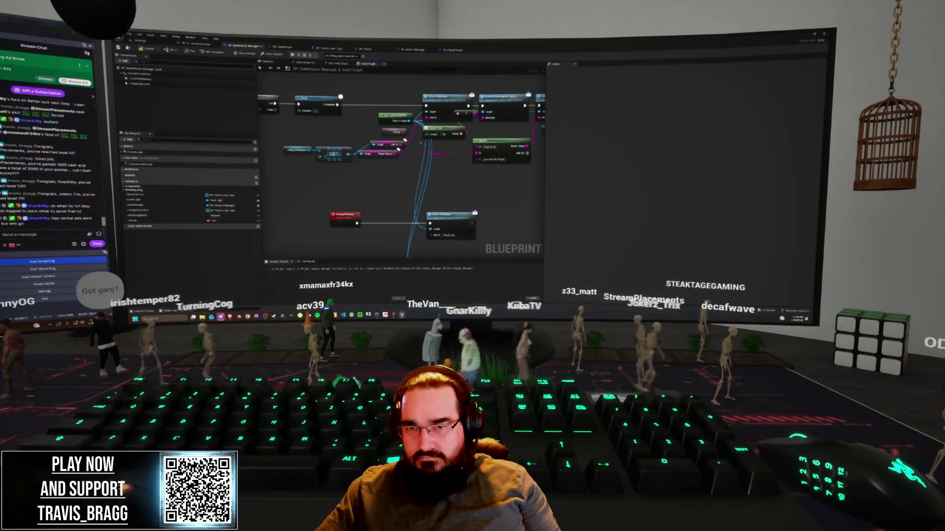
left_click_drag(279, 165, 406, 140)
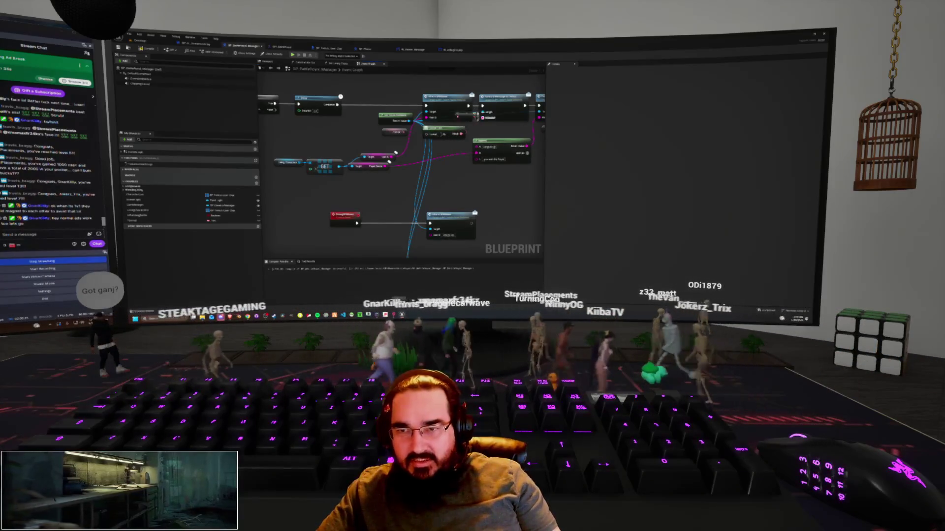
left_click(442, 132)
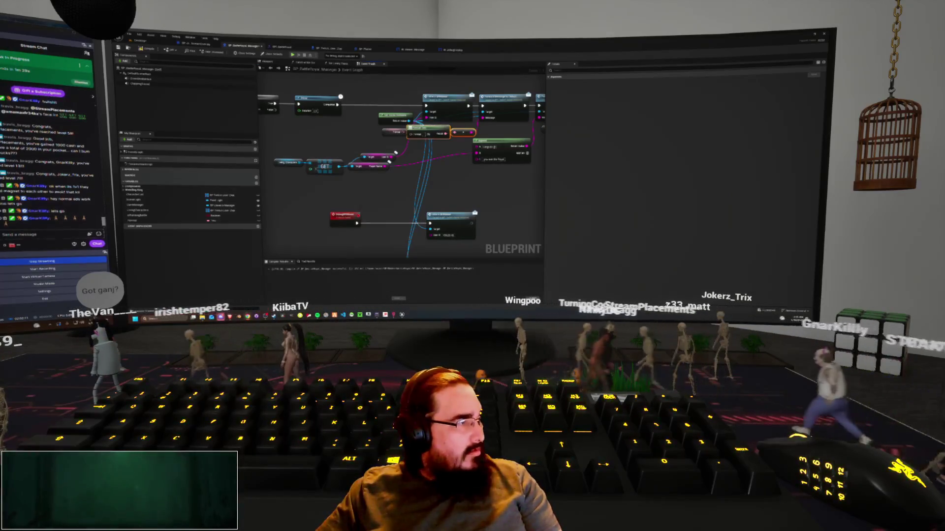
scroll(401, 162, "down", 3)
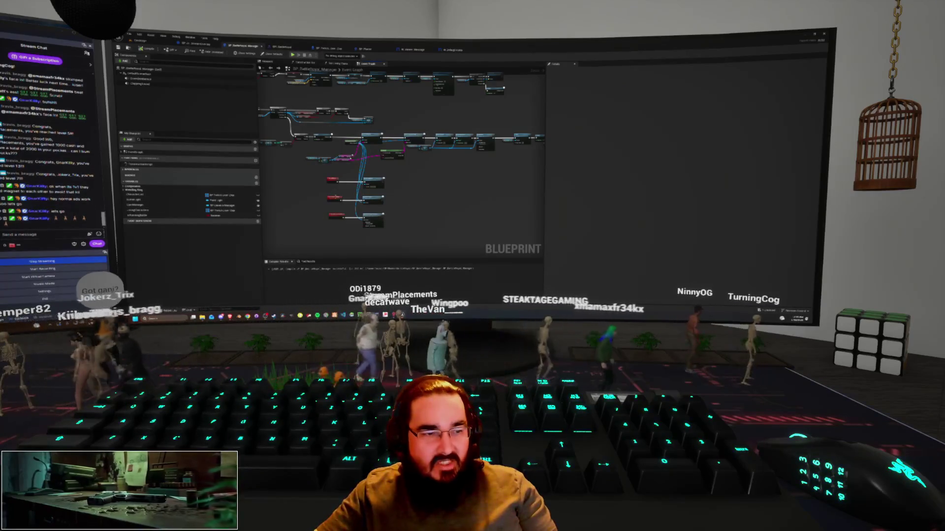
Step: Send the chat message 'Wallet'
scroll(309, 195, "down", 4)
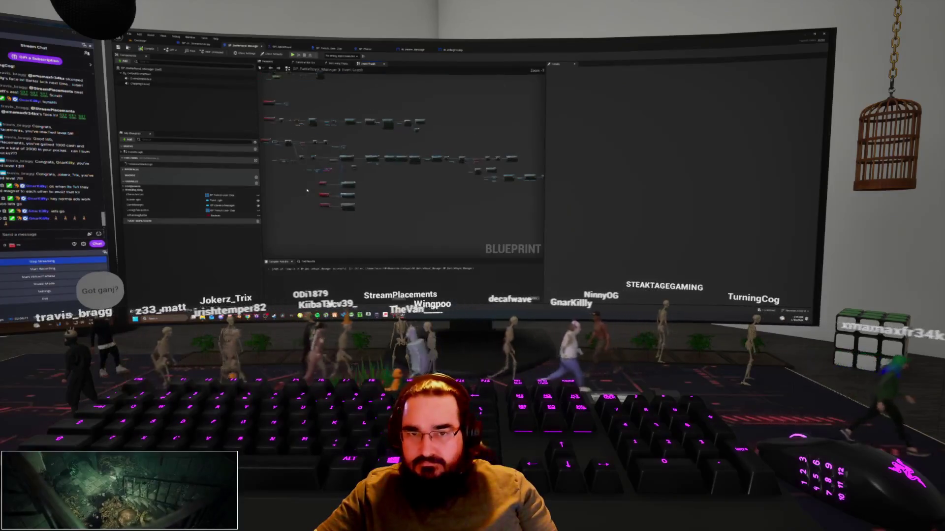
scroll(289, 215, "down", 2)
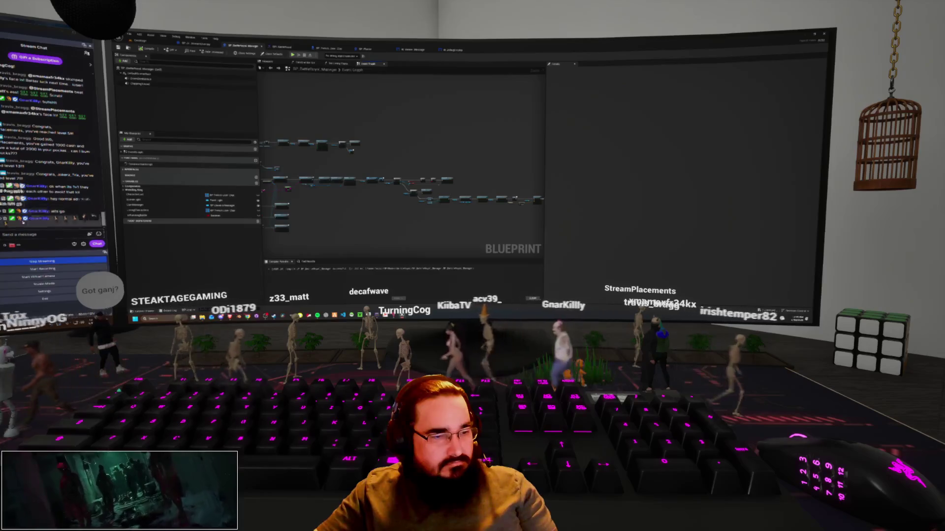
type("Wallet")
key("Return")
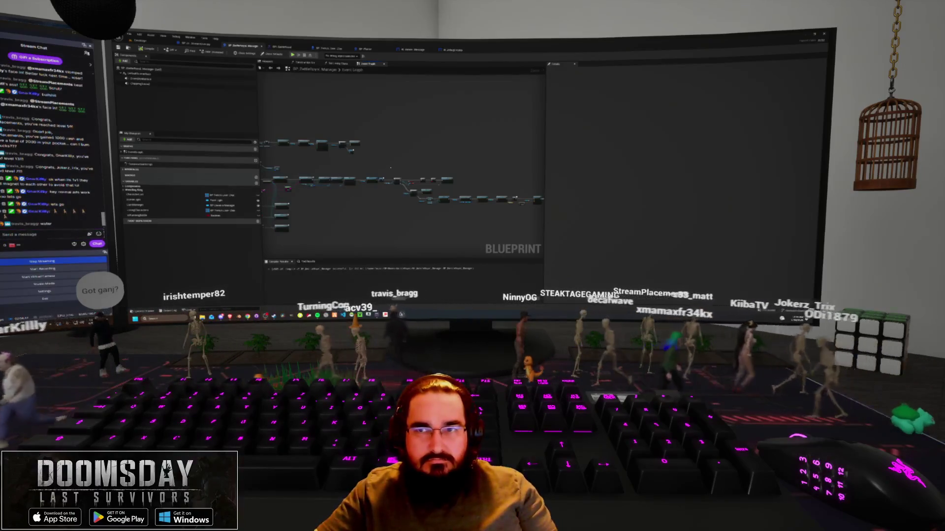
Step: Widen the graph area with the Details splitter, then switch to the level editor view
scroll(393, 178, "up", 5)
left_click_drag(394, 178, 419, 227)
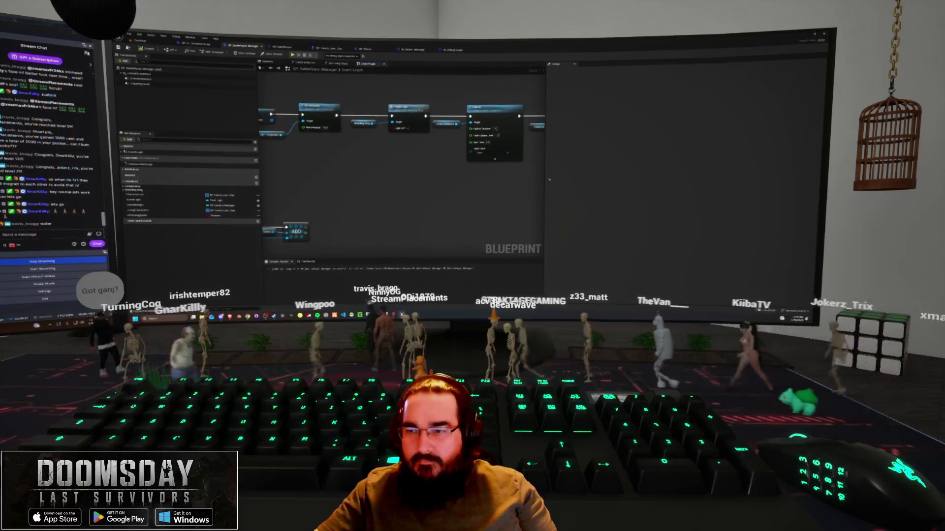
left_click_drag(545, 176, 714, 176)
mouse_move(510, 185)
left_mouse_down()
mouse_move(328, 171)
mouse_move(608, 190)
left_mouse_up()
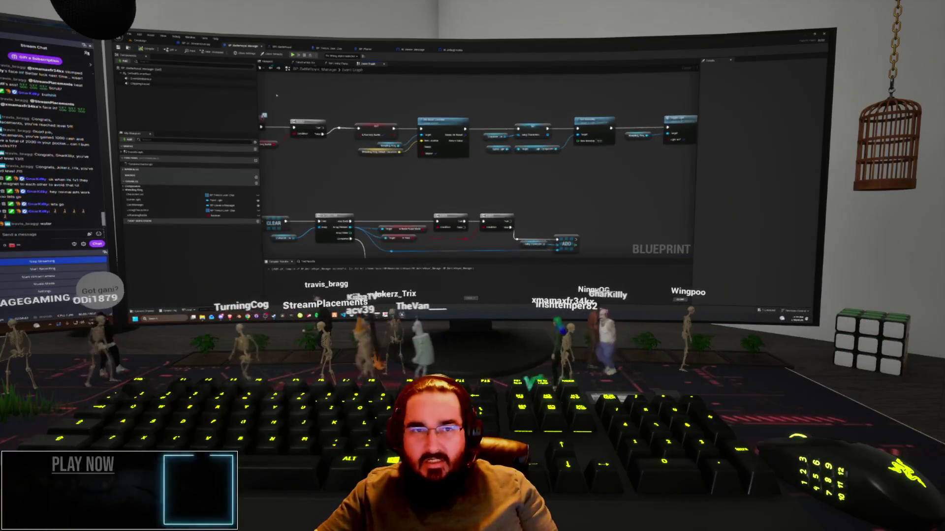
left_click(194, 44)
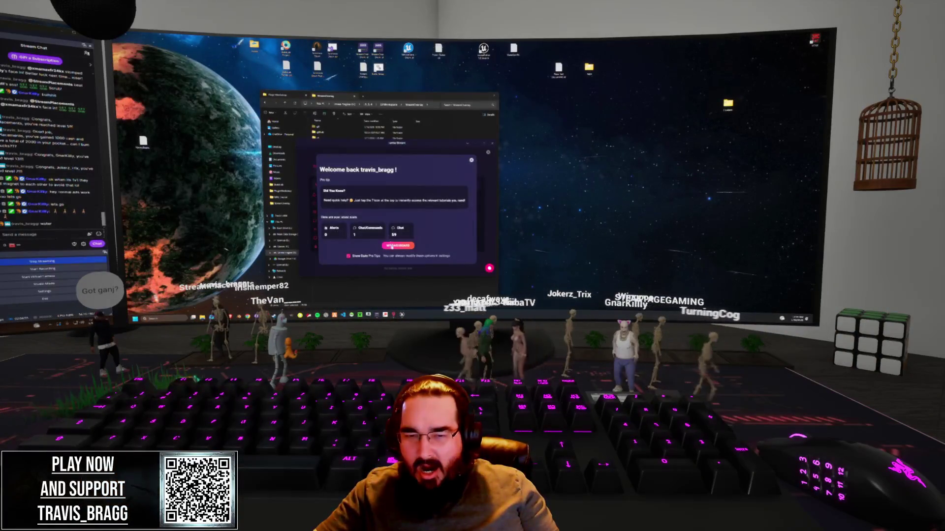
Step: Dismiss the welcome-back and update dialogs and show the Overlays page
left_click(391, 246)
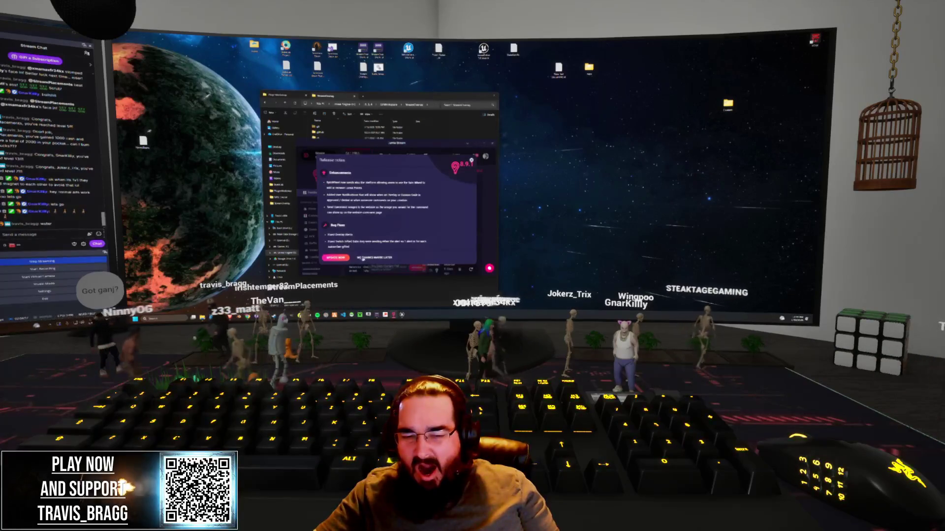
left_click(374, 258)
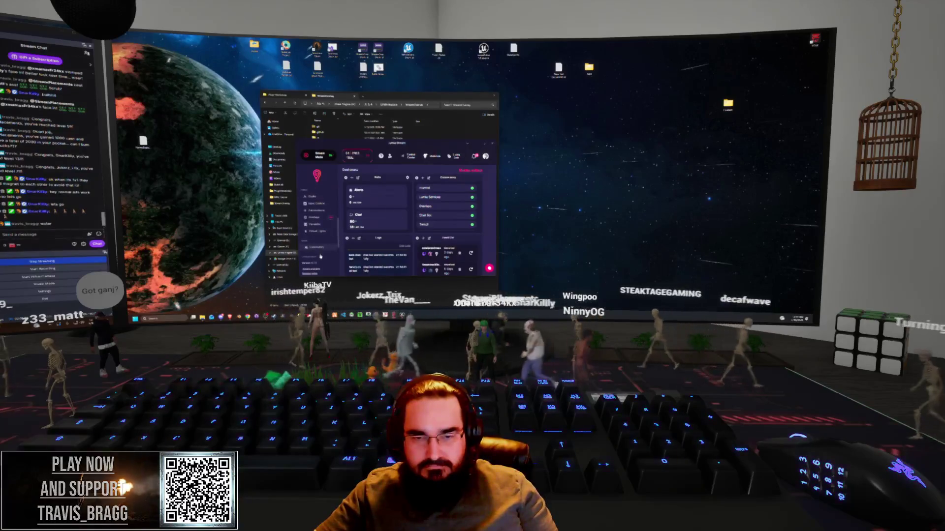
left_click(314, 217)
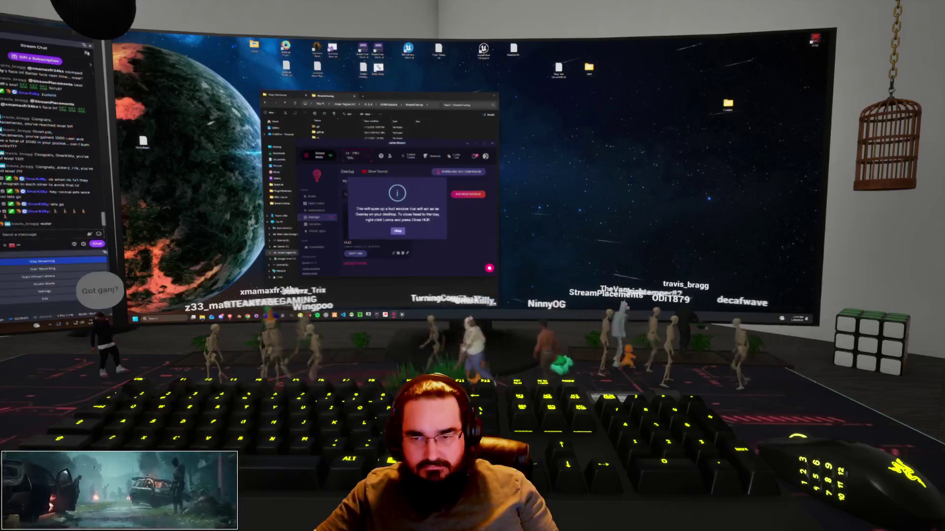
Step: Dismiss the info message and close the overlay app, confirming the exit
left_click(398, 231)
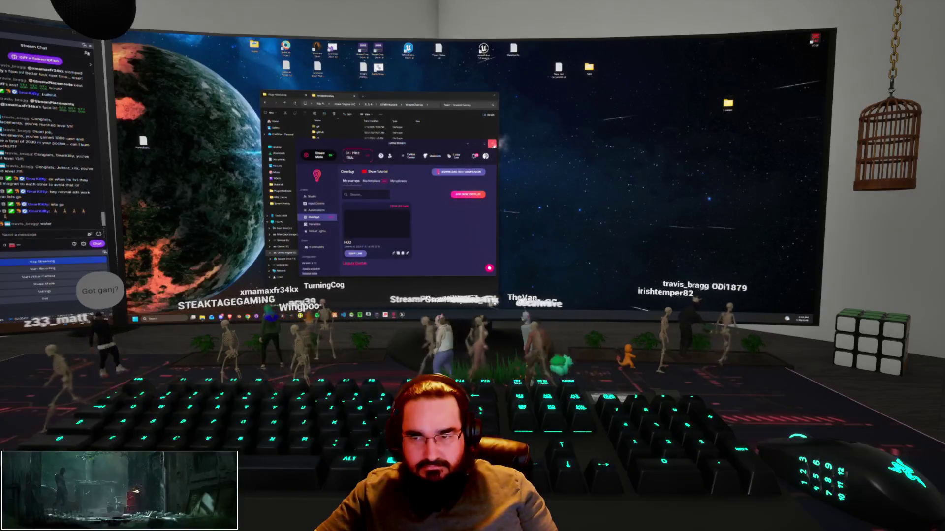
left_click(492, 143)
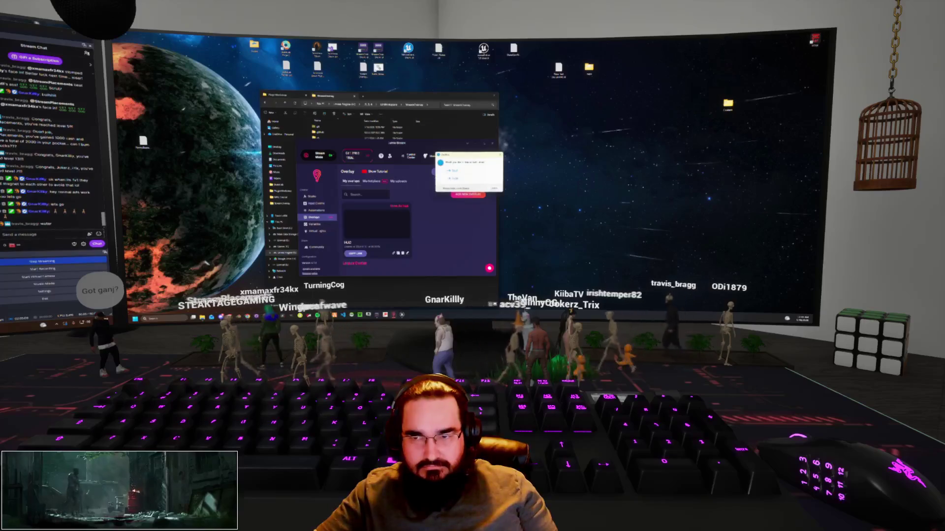
left_click(454, 177)
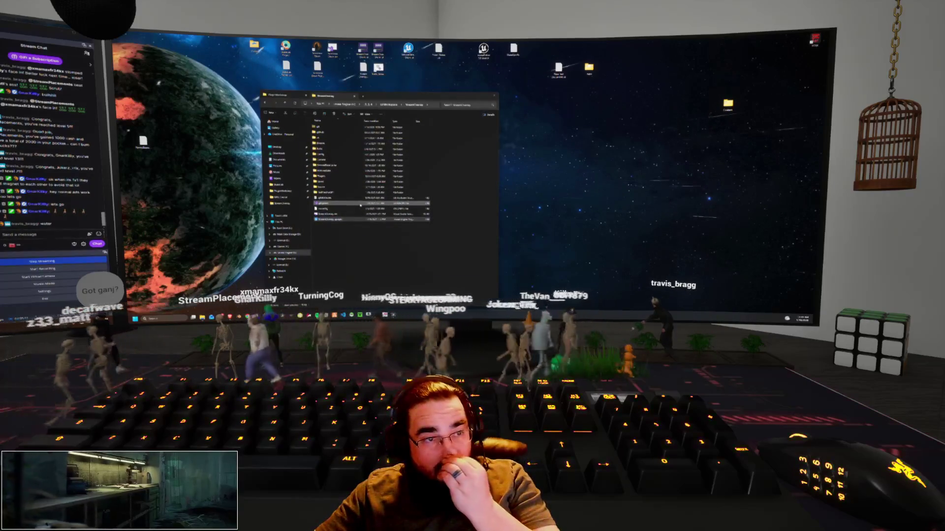
Step: Check the chat user list, then launch the project's .uproject file in Unreal Engine
left_click(87, 53)
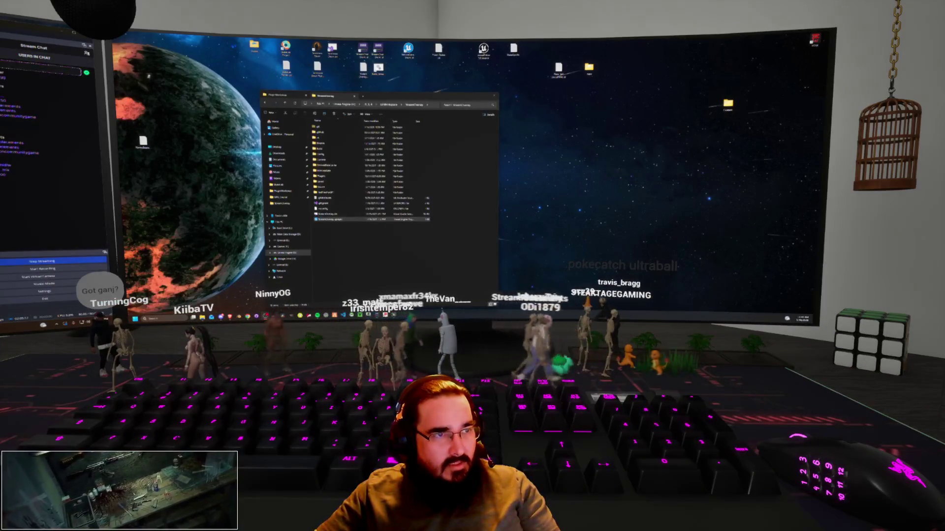
left_click(87, 53)
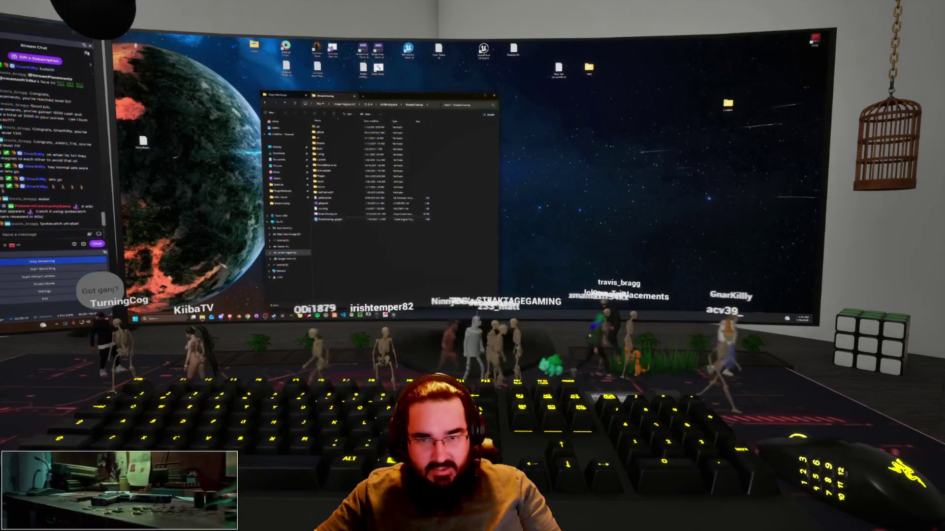
left_click(358, 220)
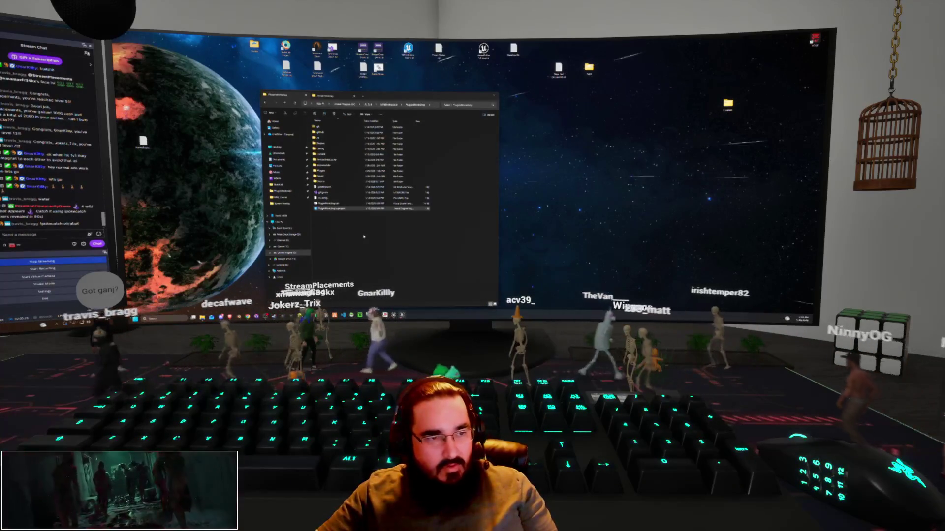
key("Return")
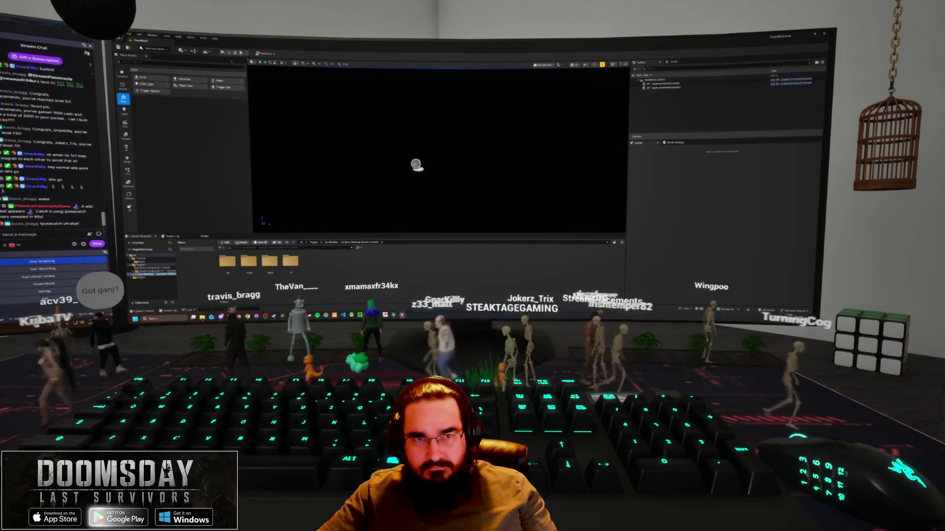
Step: Run a quick Play test of the current level and stop it
left_click(265, 53)
left_click(279, 91)
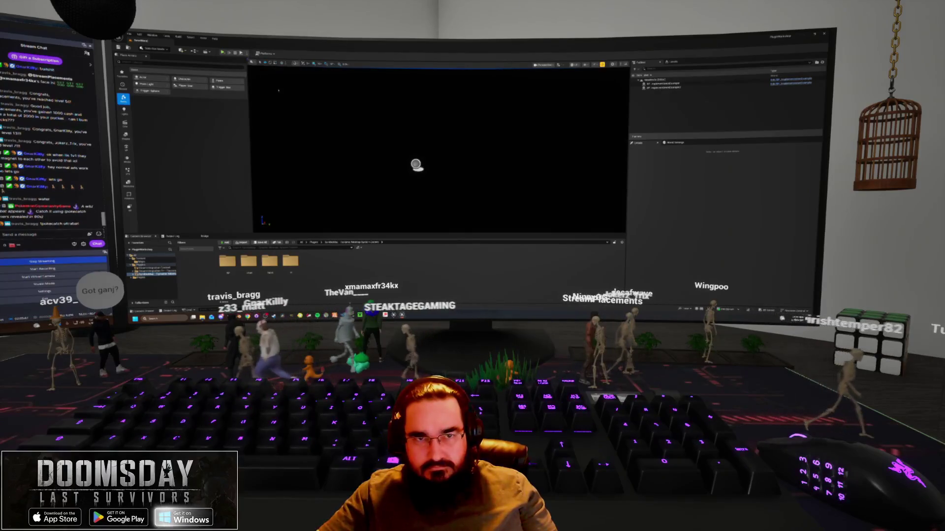
left_click(222, 52)
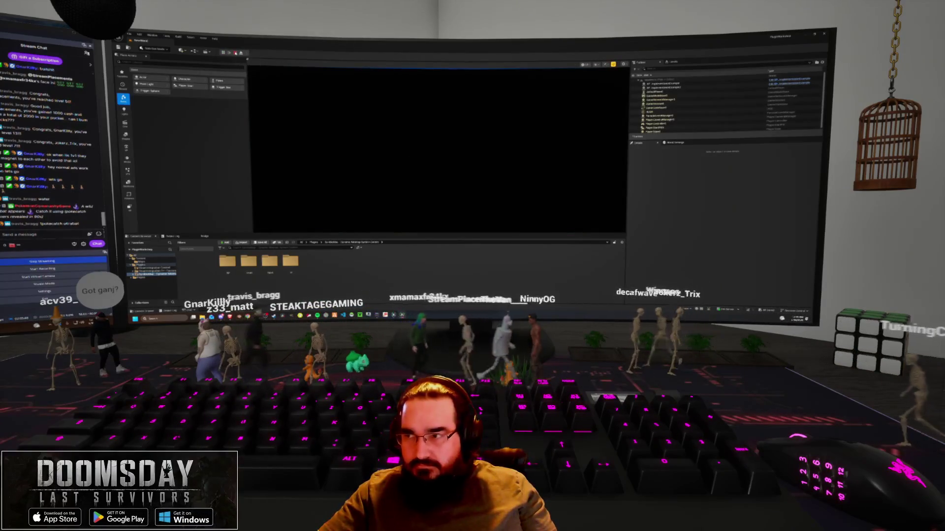
key("Escape")
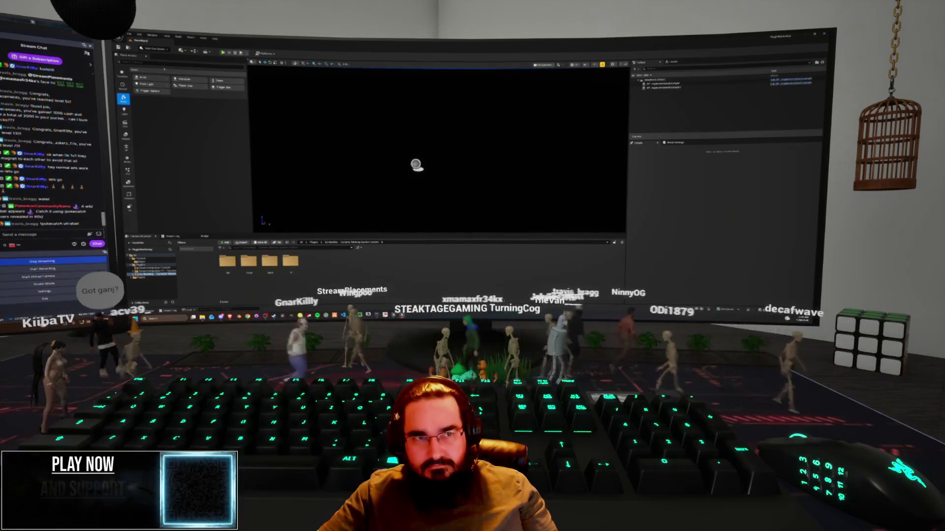
Step: Create a new level from the Basic template via File > New Level
left_click(130, 35)
left_click(159, 60)
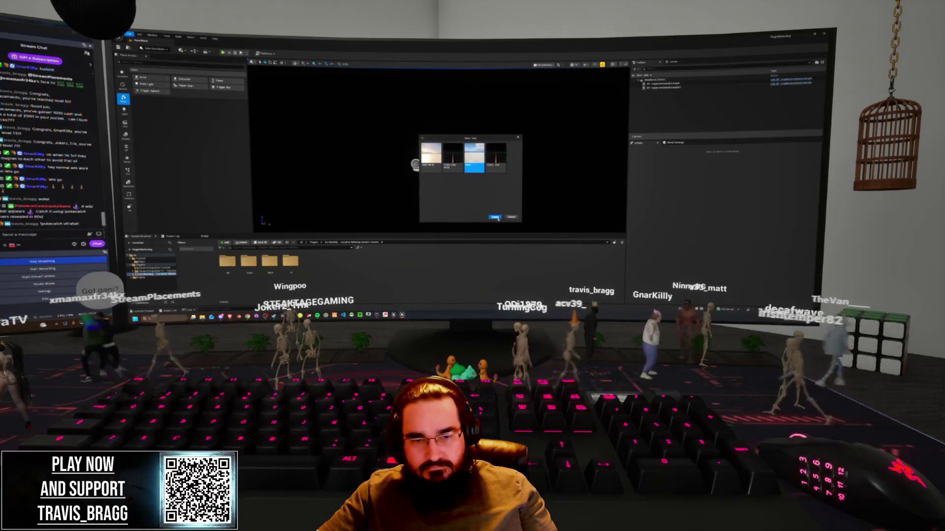
key("Return")
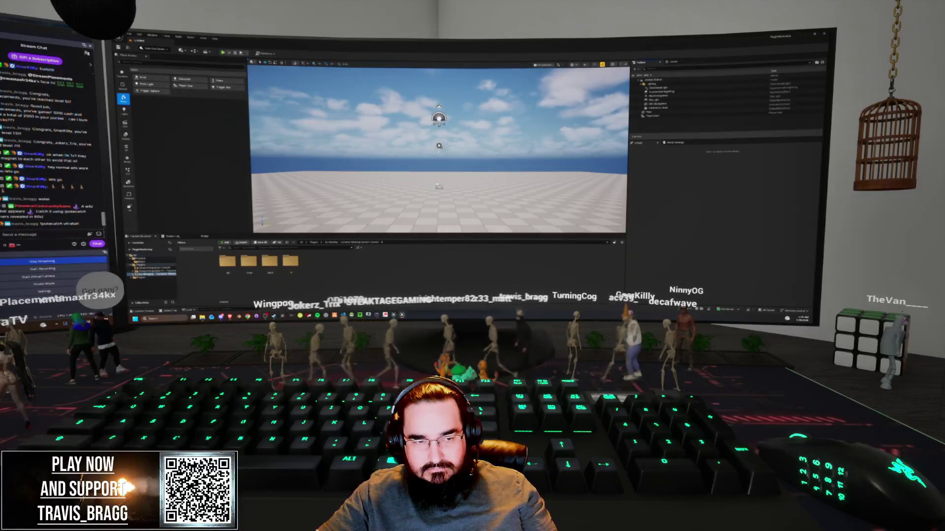
Step: Add the Third Person feature pack to the project from the Content Browser and browse into its folder
right_click(141, 259)
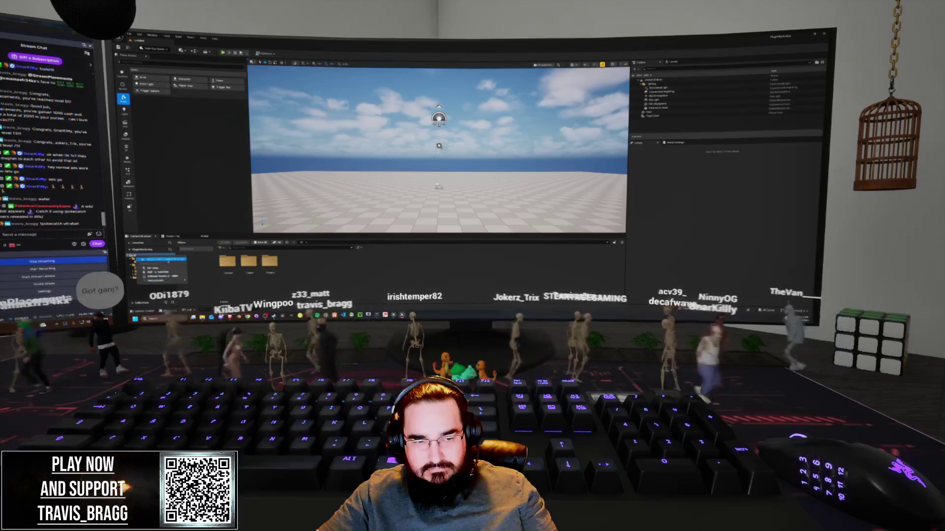
right_click(147, 260)
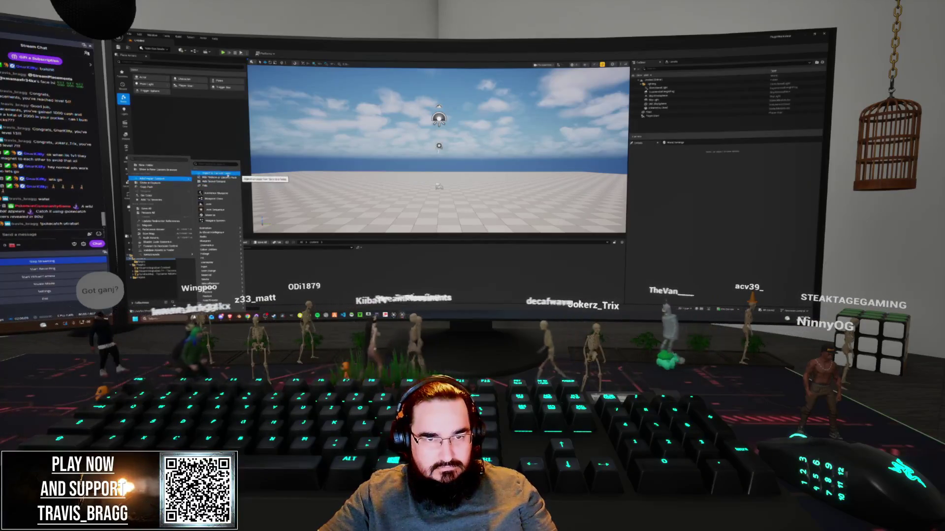
left_click(218, 174)
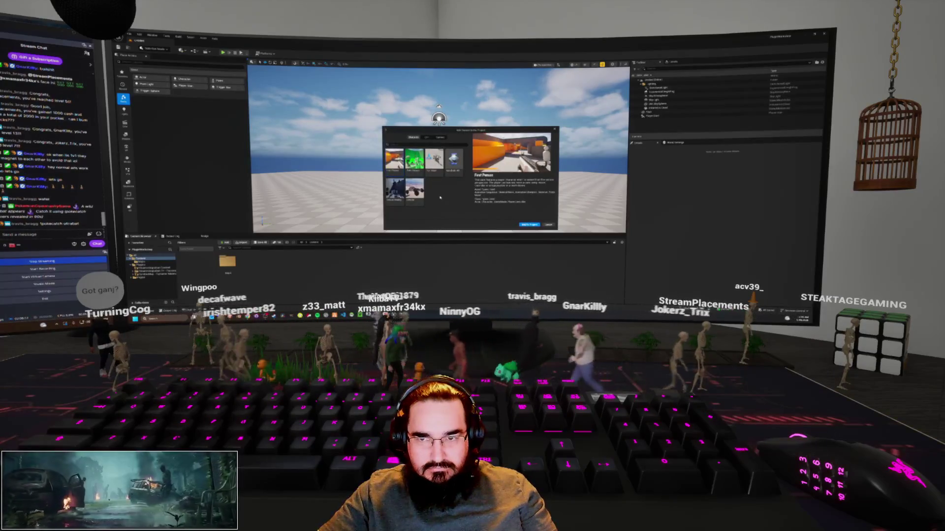
left_click(414, 158)
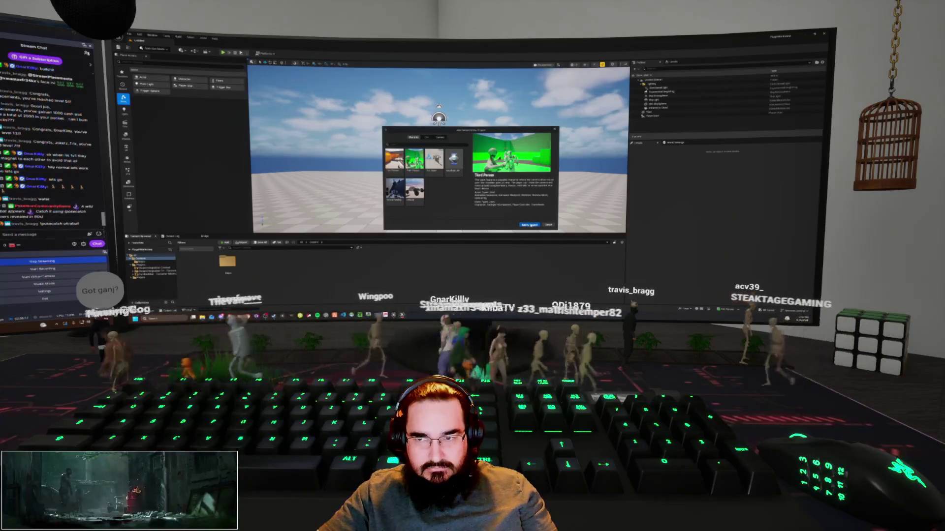
left_click(529, 225)
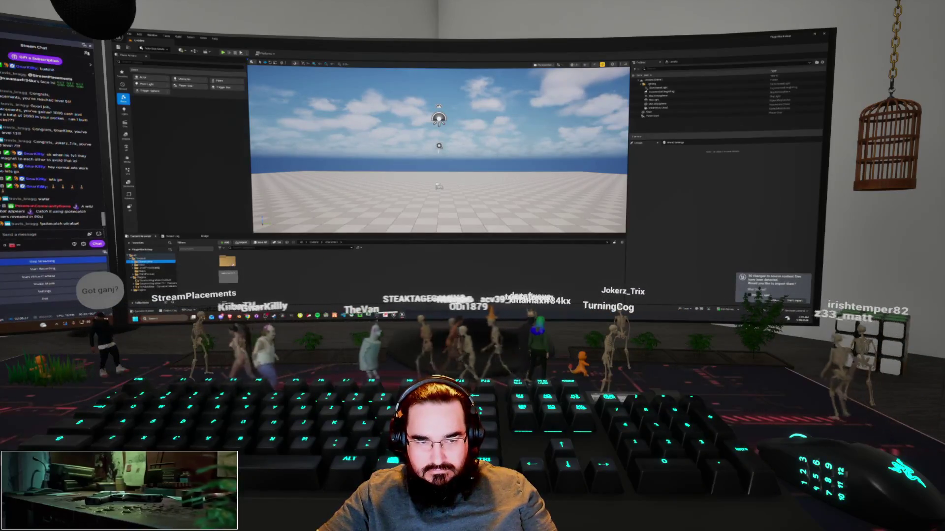
left_click(148, 265)
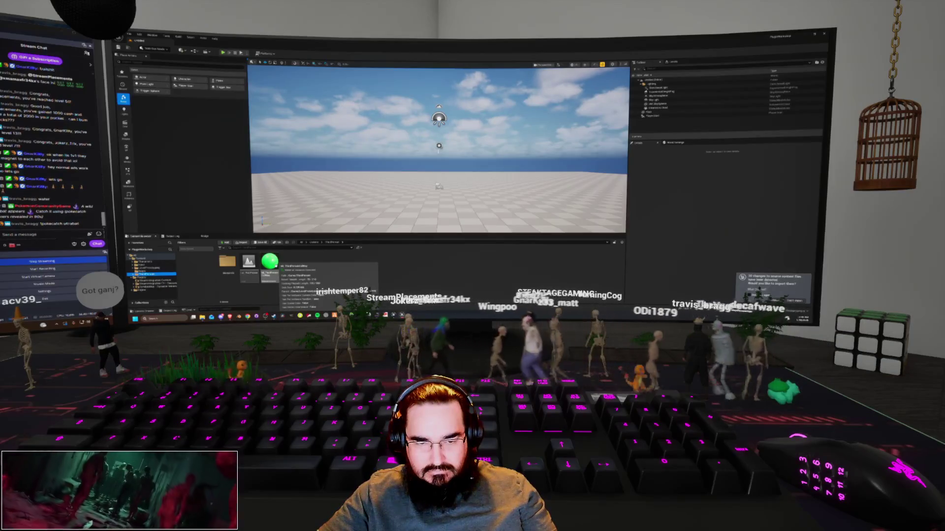
Step: Browse the Third Person maps folder contents in the Content Browser
mouse_move(270, 263)
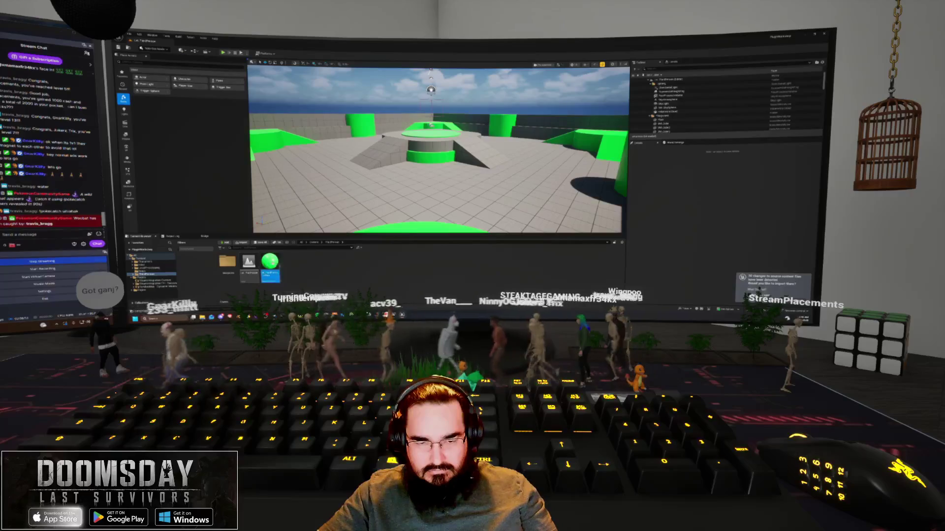
Step: Select both Third Person map assets and create a new content folder in the parent folder
key("ctrl+a")
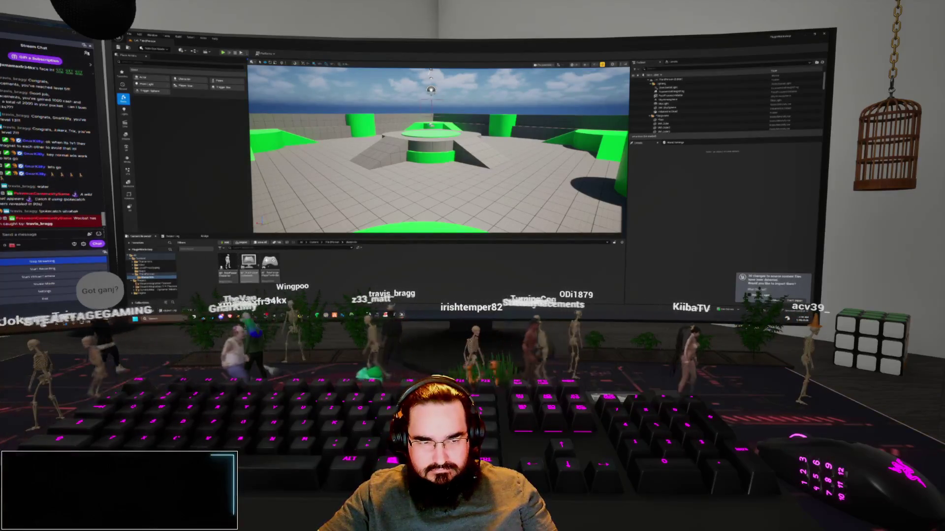
left_click(148, 274)
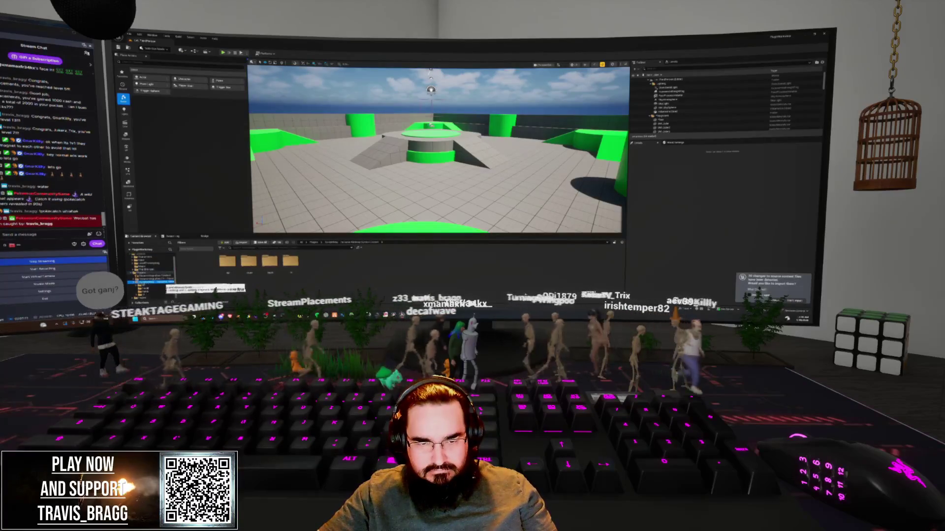
right_click(306, 268)
left_click(324, 114)
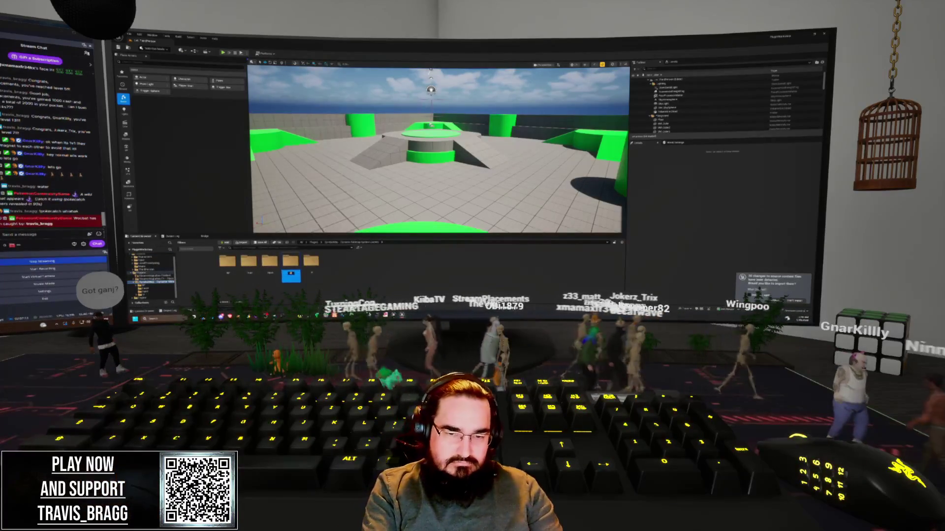
Step: Move the map assets into the new folder with Move Here
left_click(248, 263)
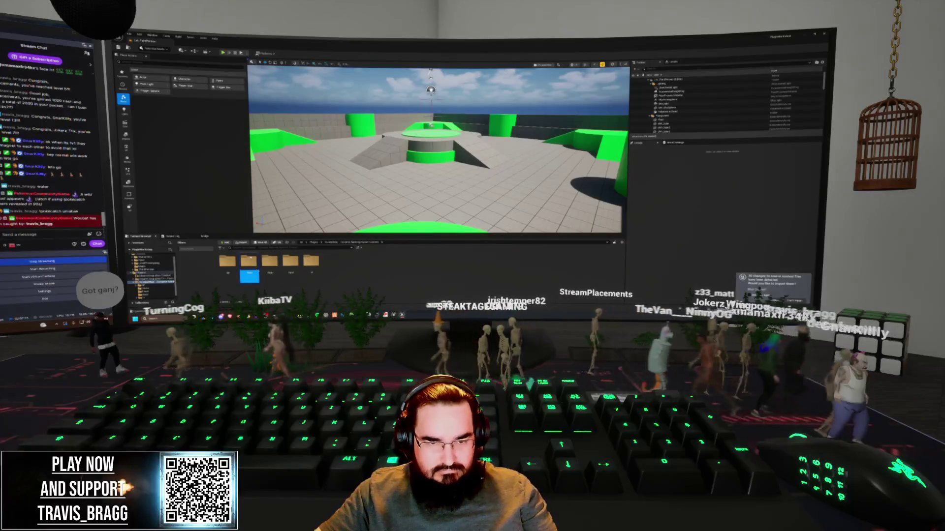
double_click(248, 263)
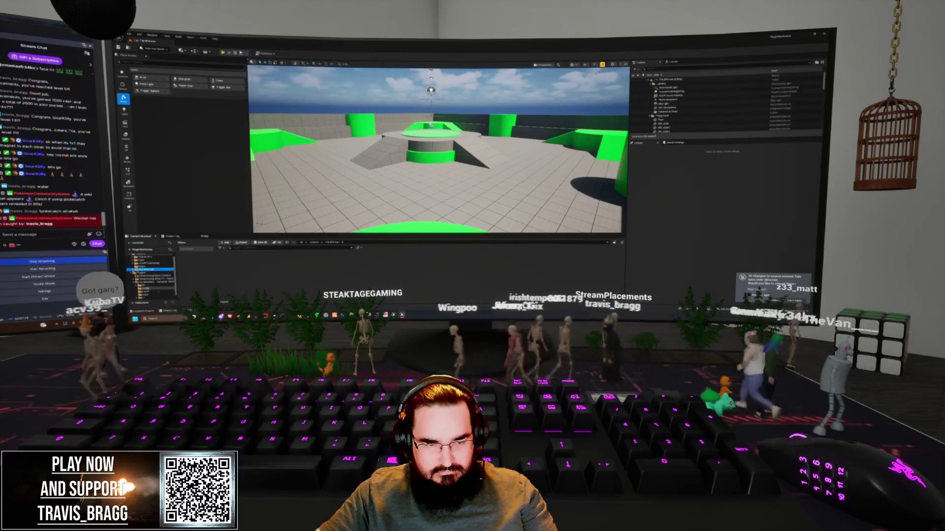
left_click(147, 270)
left_click(169, 297)
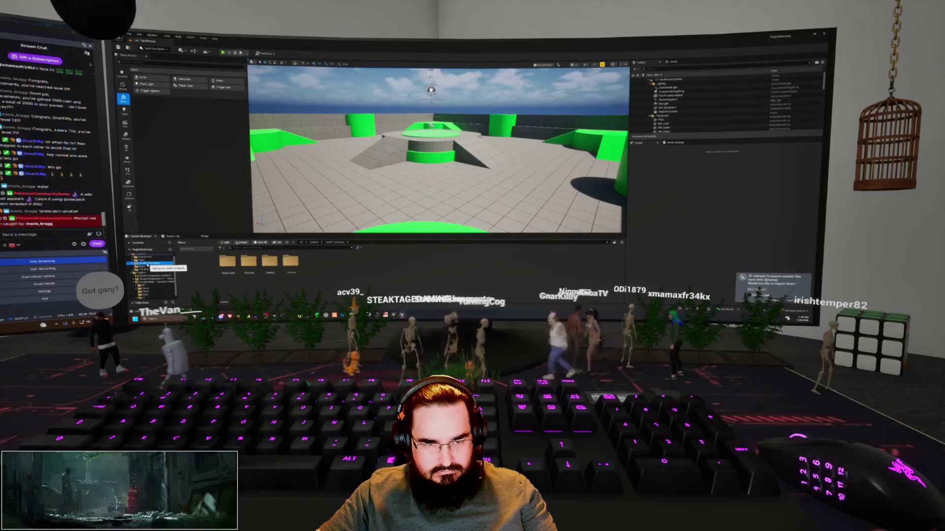
Step: Fix up redirectors in the folder, checking the affected file list
right_click(141, 288)
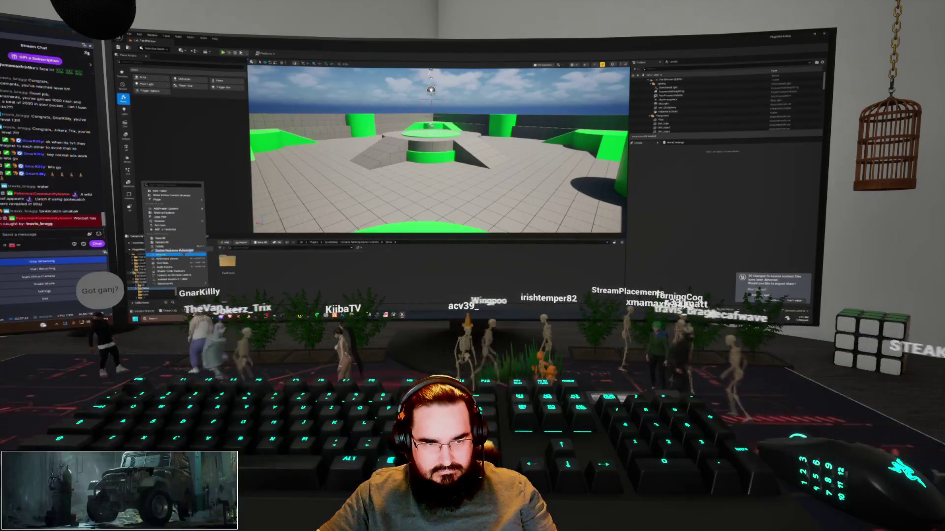
left_click(175, 250)
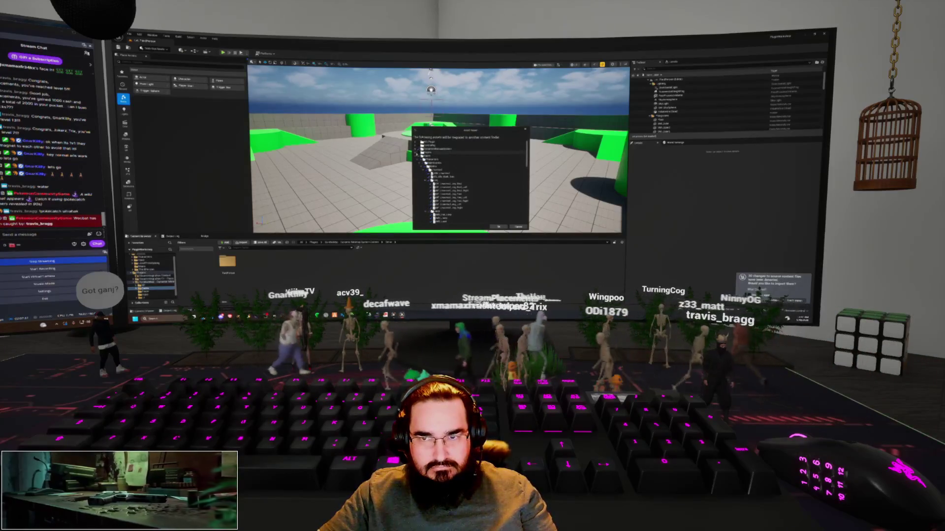
left_click(426, 167)
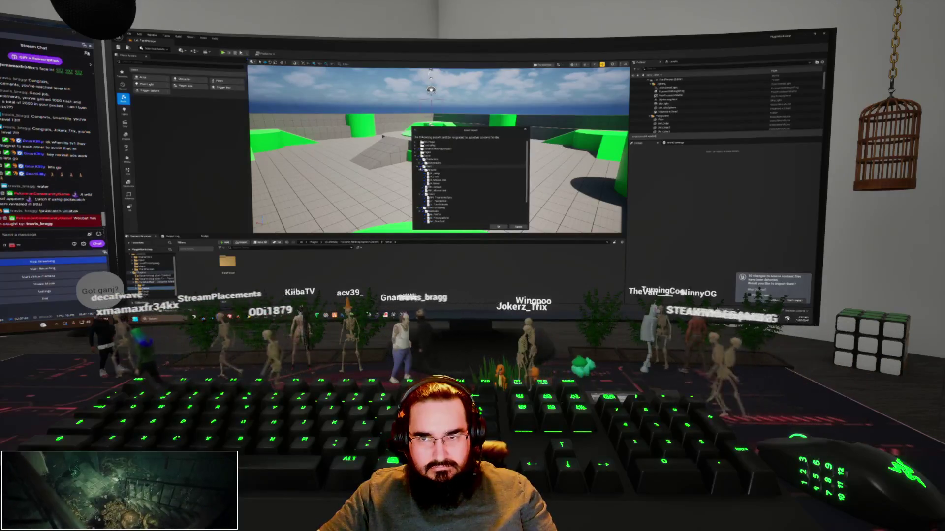
left_click(420, 181)
left_click(419, 184)
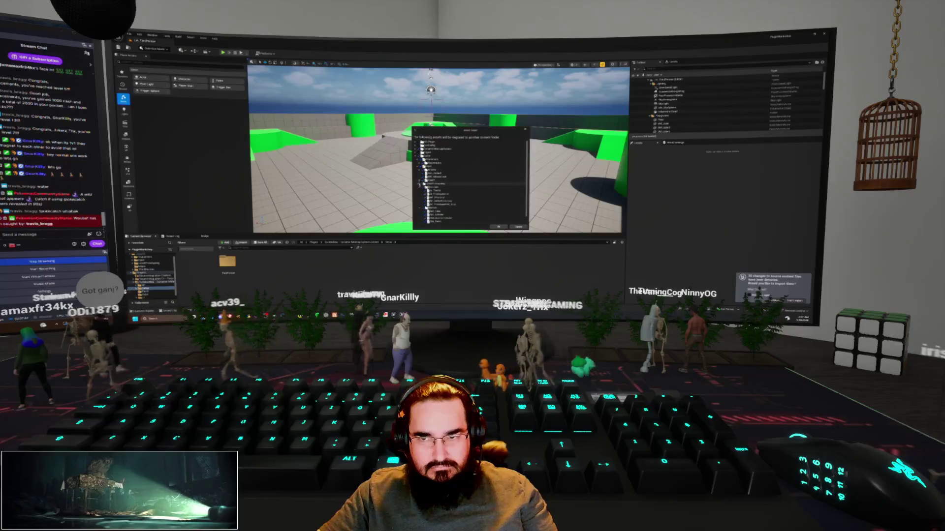
left_click(419, 188)
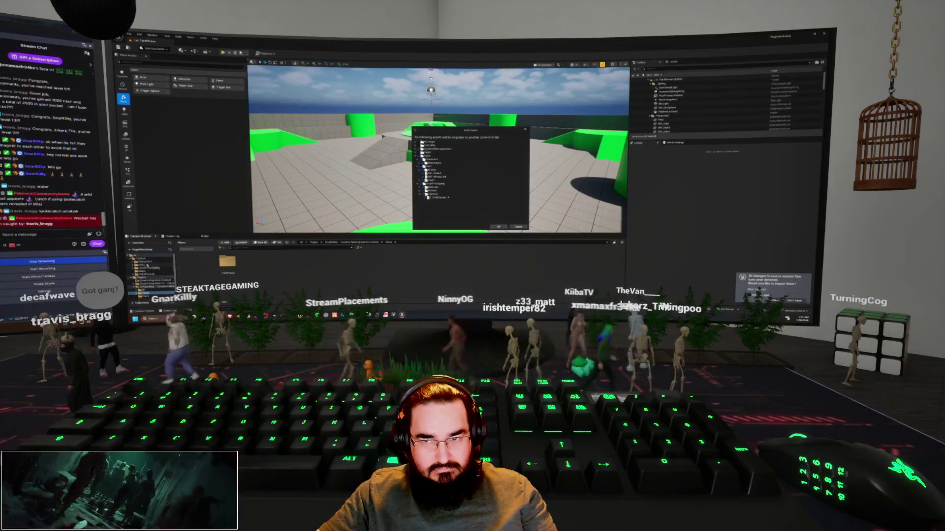
Step: Browse through LevelPrototyping to the plugin's sky demo folder and select its texture
left_click(147, 263)
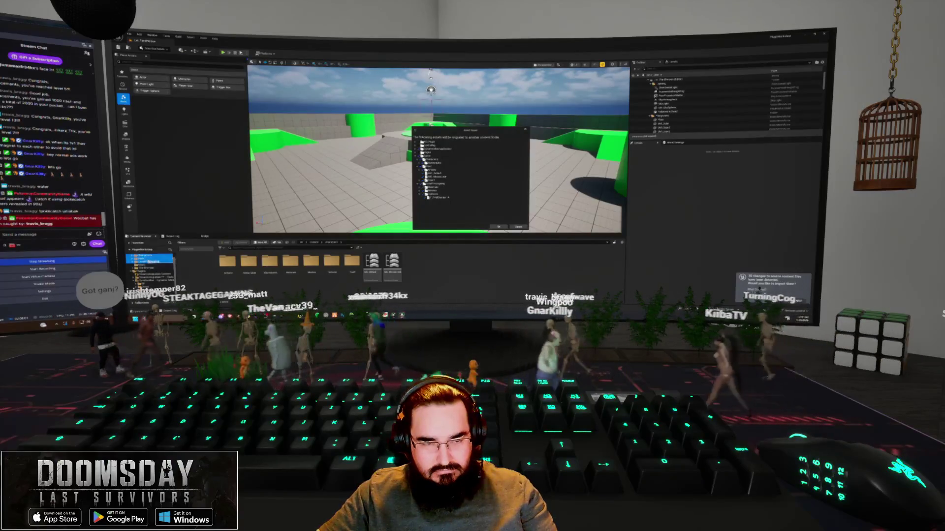
left_click(151, 261)
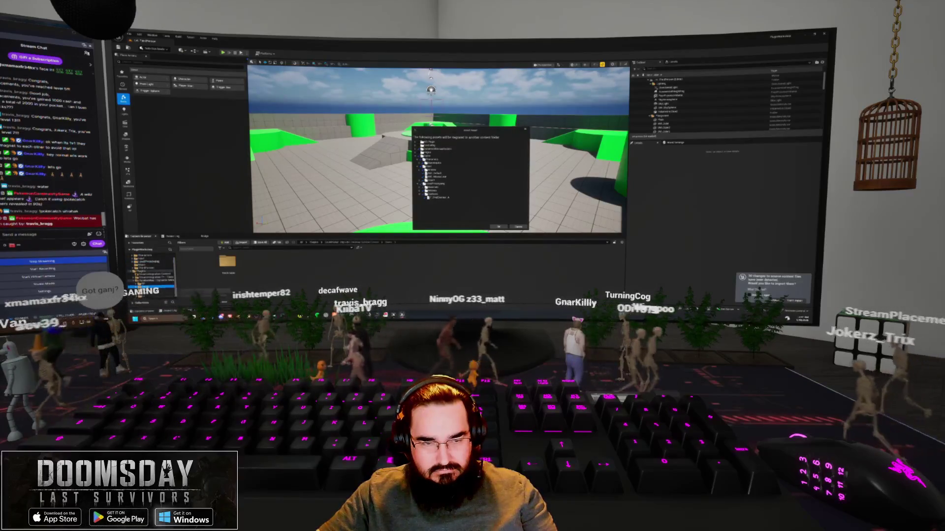
left_click(153, 283)
left_click(249, 266)
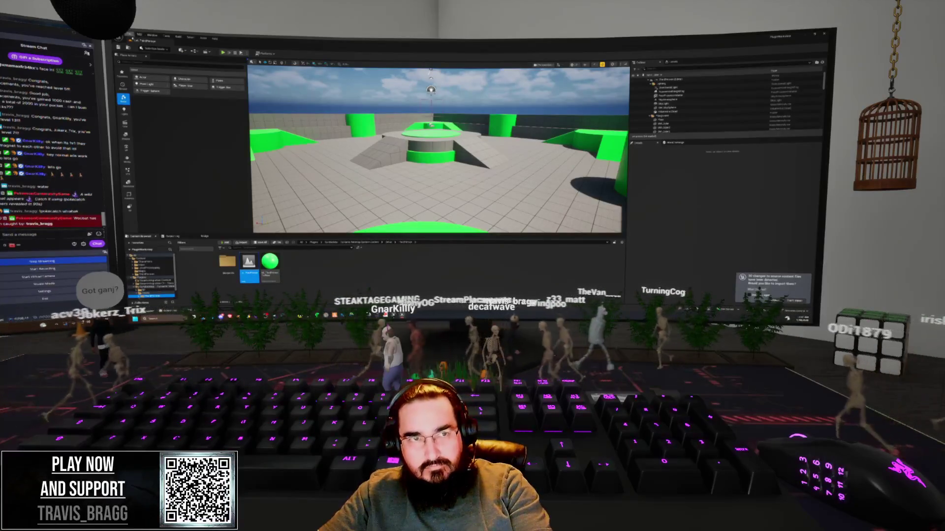
Step: Create a new level from the Basic template and confirm deleting the selected texture
left_click(130, 35)
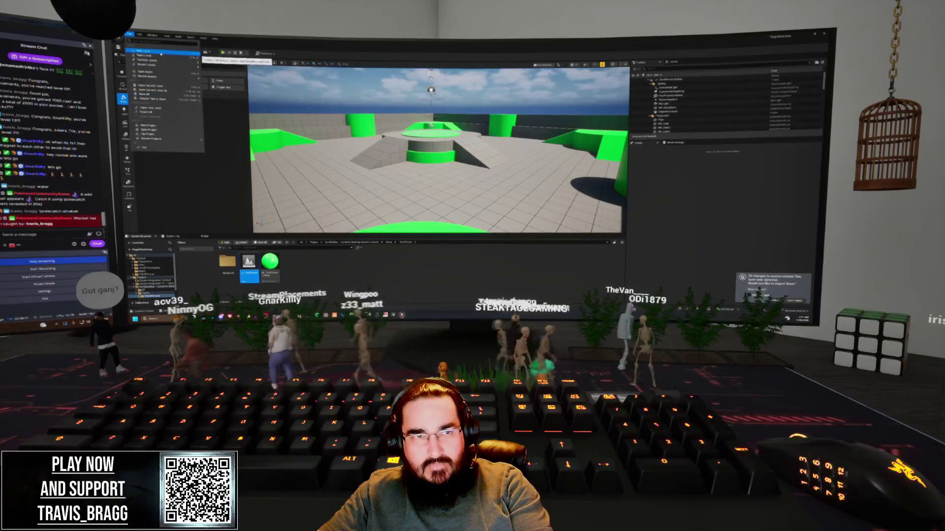
left_click(160, 52)
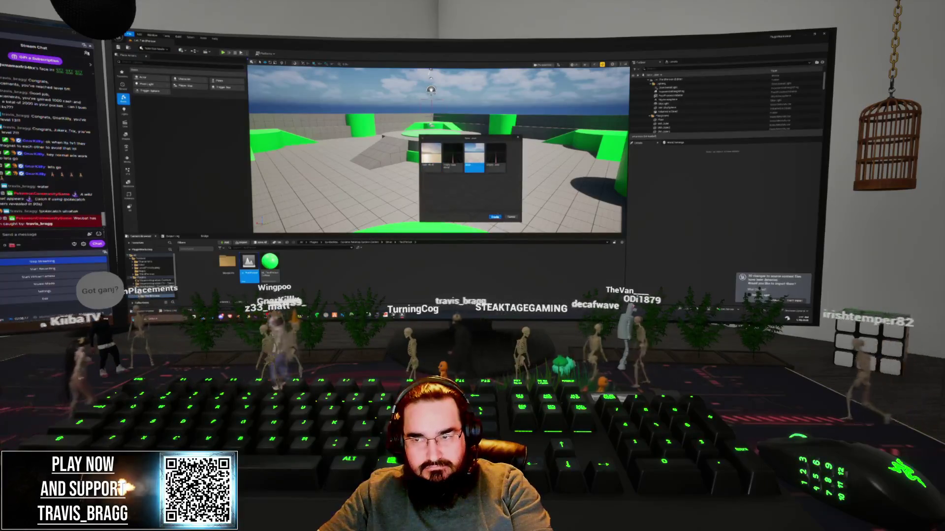
left_click(494, 217)
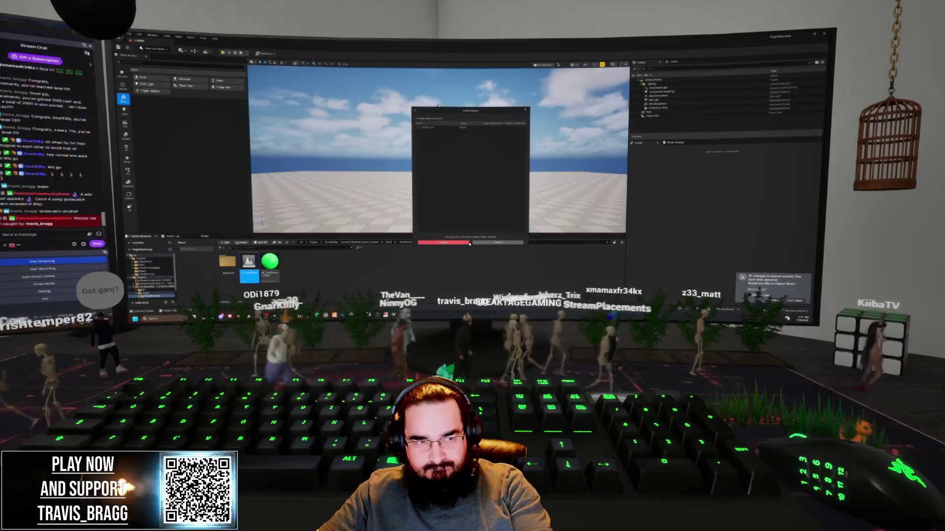
left_click(468, 243)
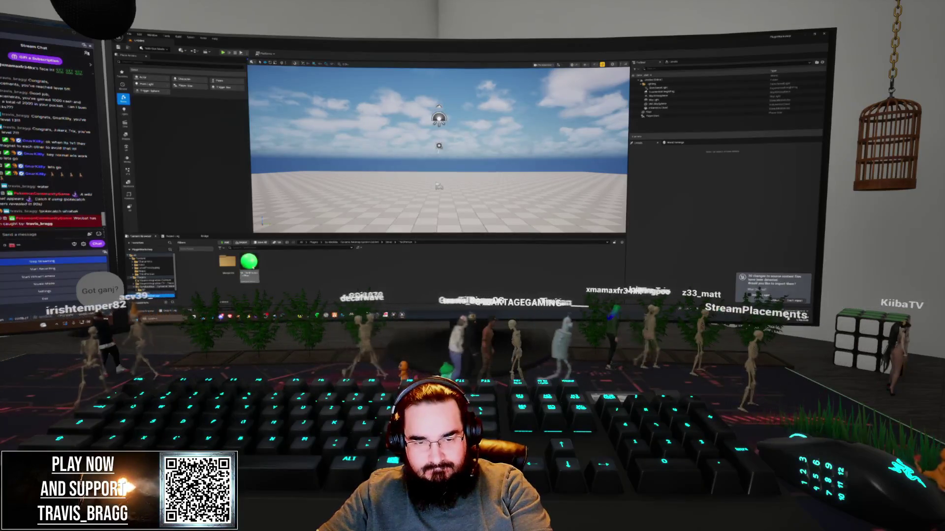
Step: Force Delete the green sphere material after cancelling the first delete prompt
key("Delete")
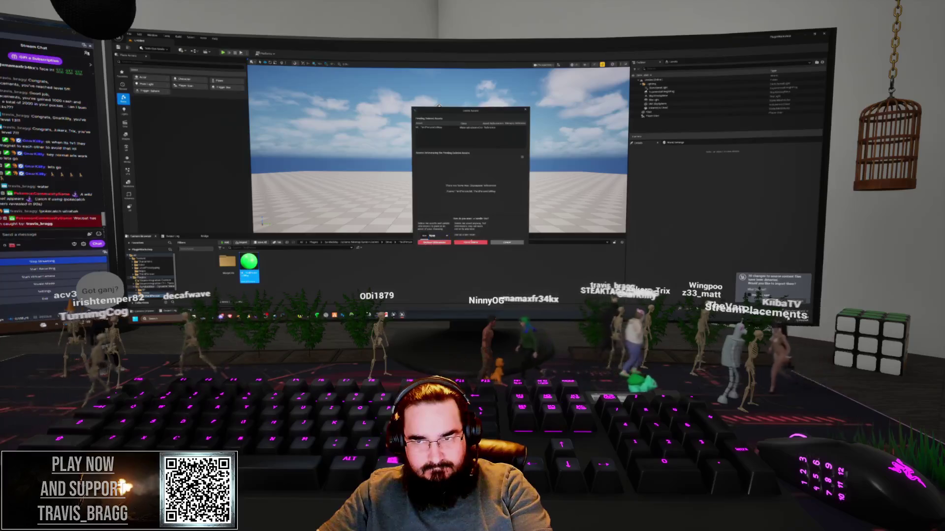
left_click(508, 243)
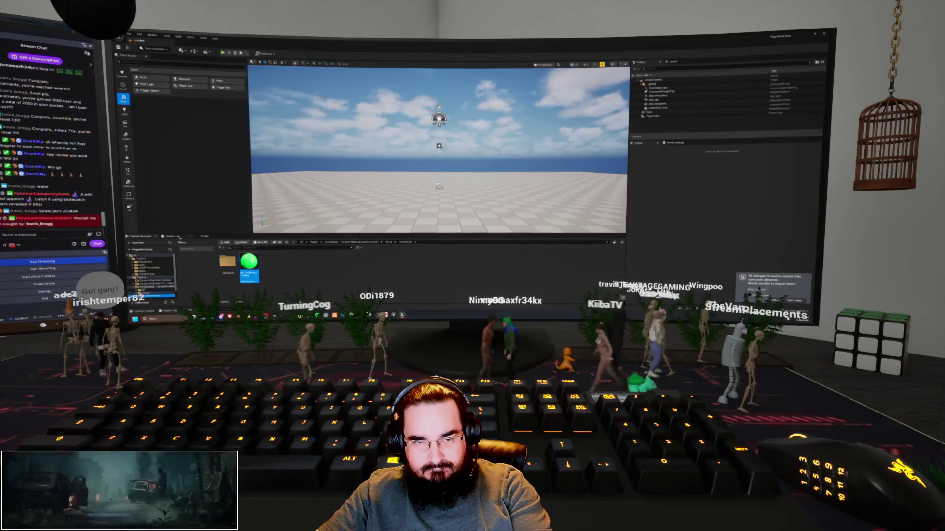
key("Delete")
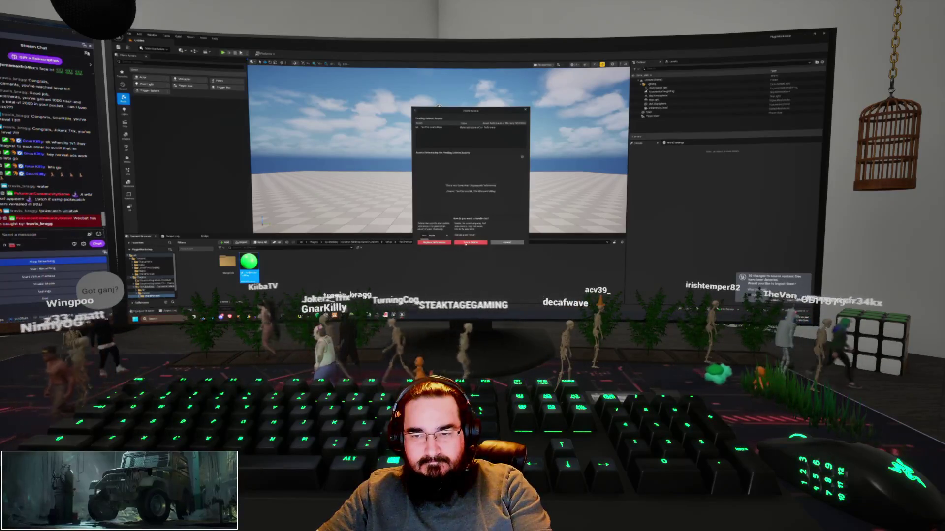
left_click(470, 242)
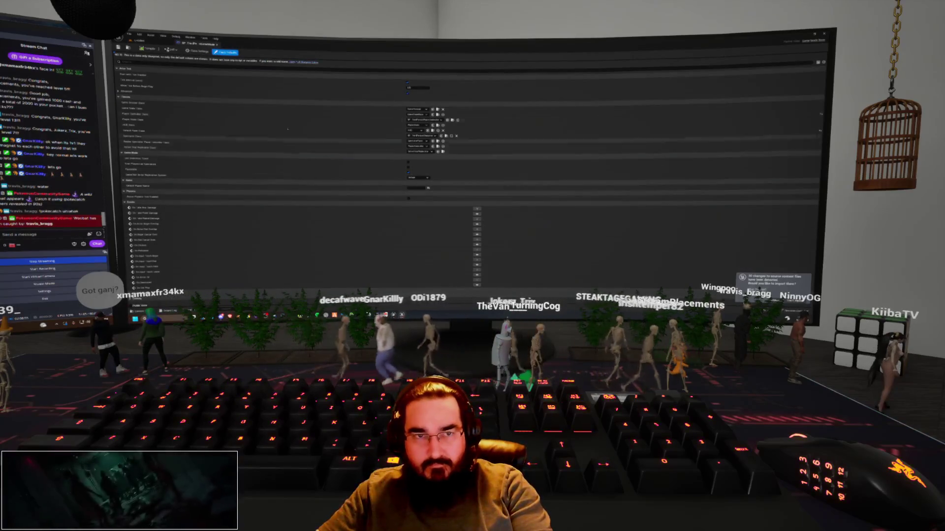
Step: Back in the level editor, rename the first Blueprint asset and start renaming the second
key("ctrl+Tab")
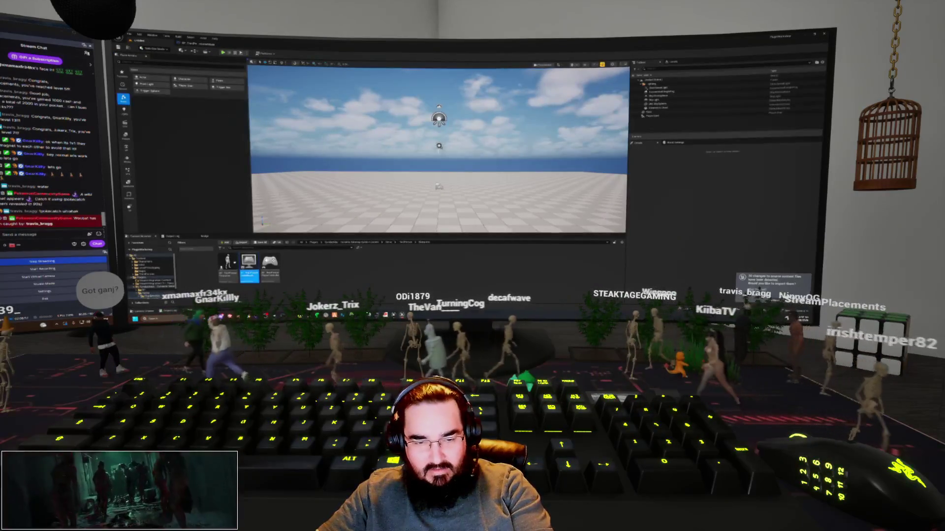
left_click(153, 289)
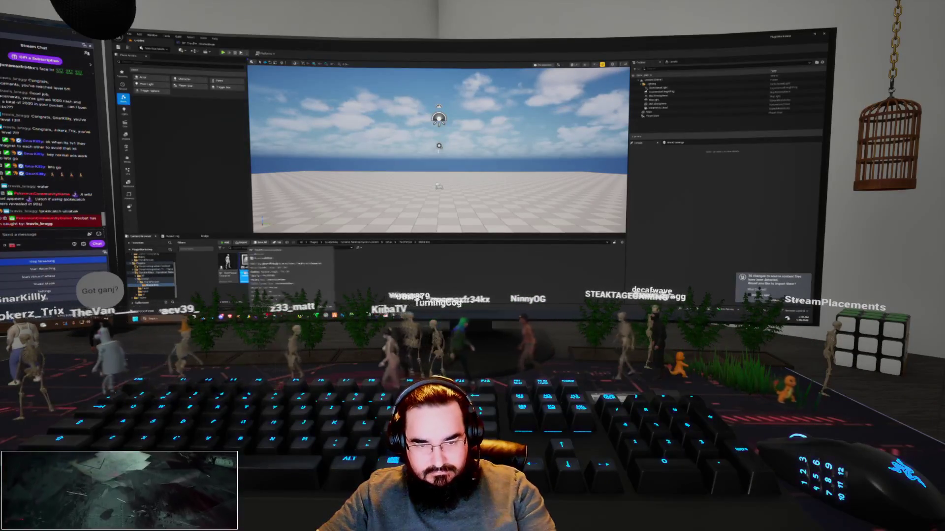
key("F2")
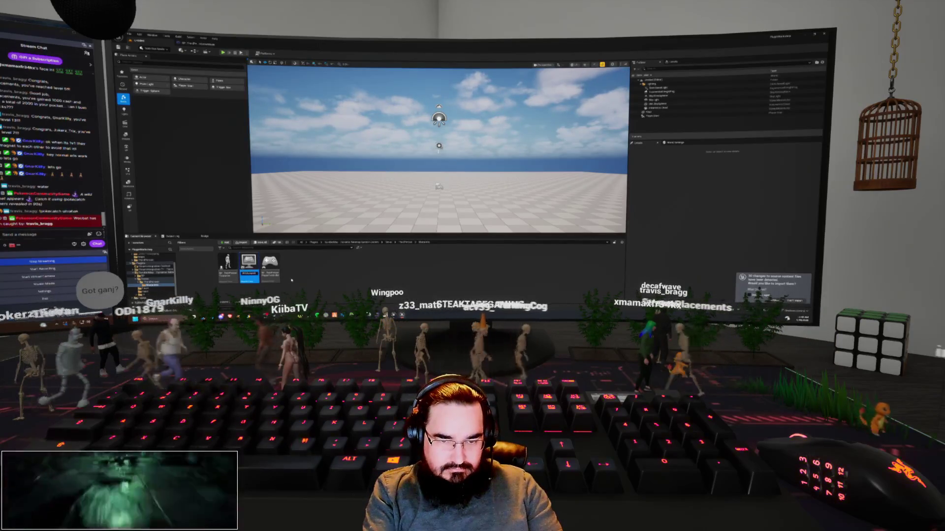
key("Return")
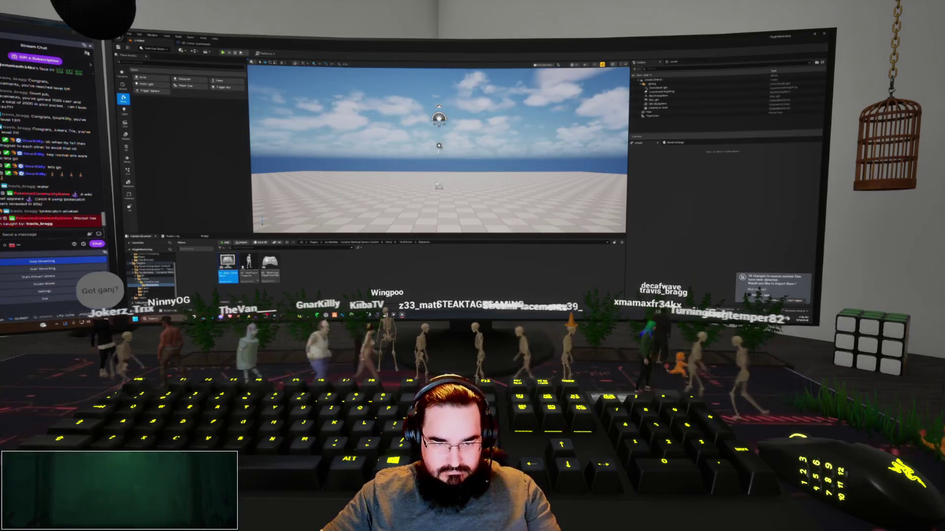
left_click(312, 288)
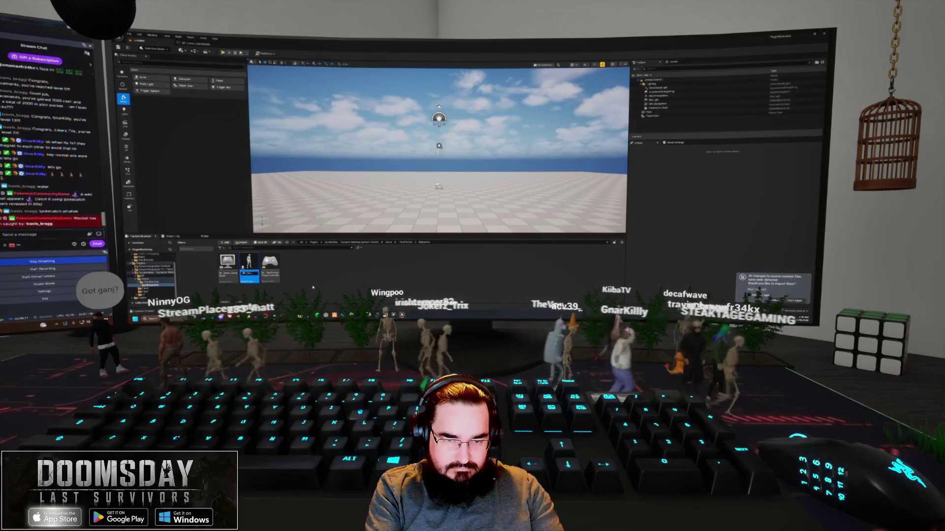
key("F2")
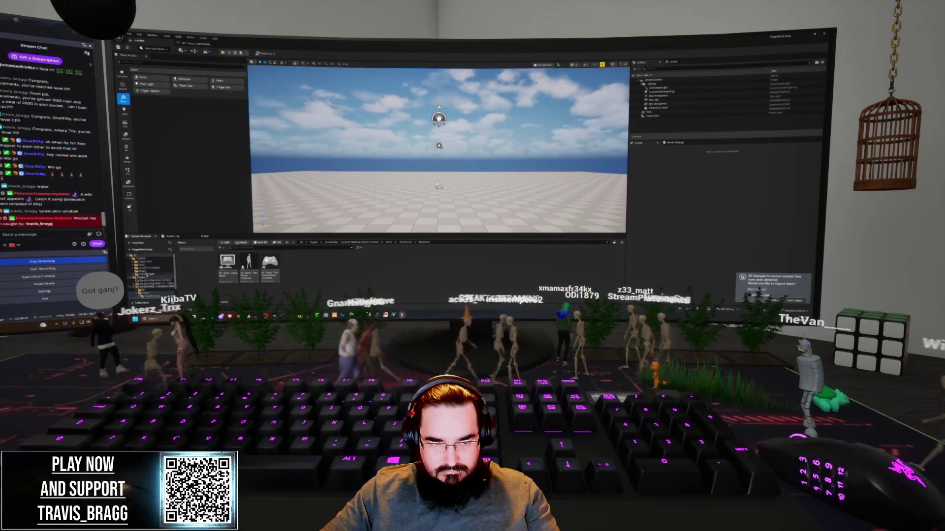
Step: Delete the leftover template assets, force-deleting one that is still referenced
left_click(147, 274)
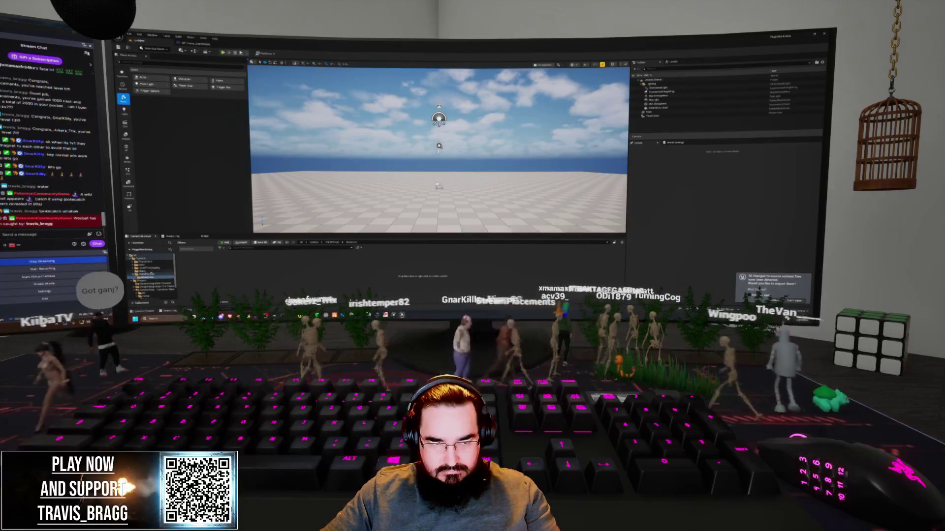
right_click(142, 264)
left_click(167, 225)
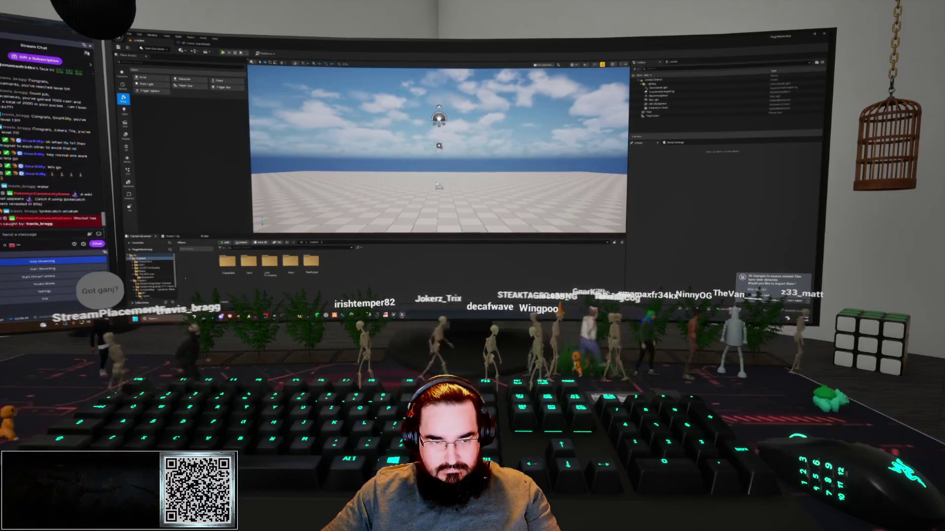
left_click(145, 274)
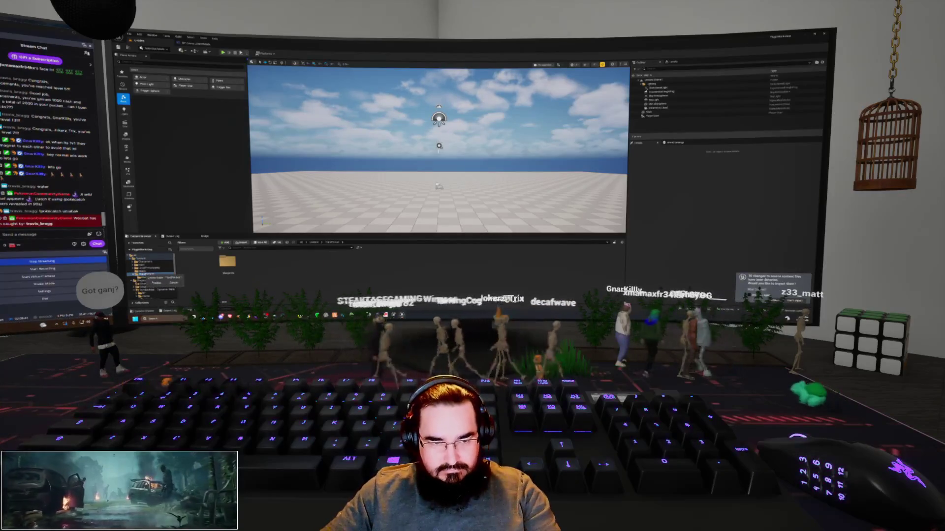
left_click(148, 272)
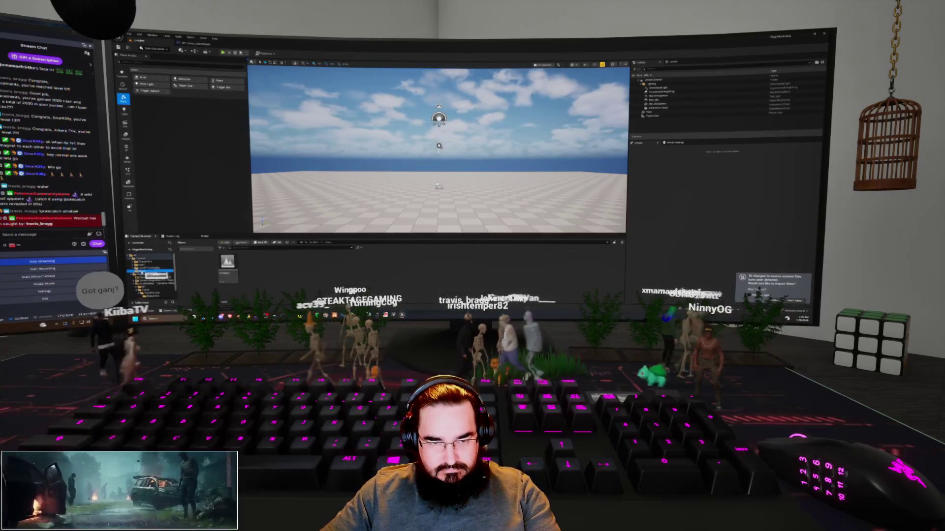
left_click(148, 269)
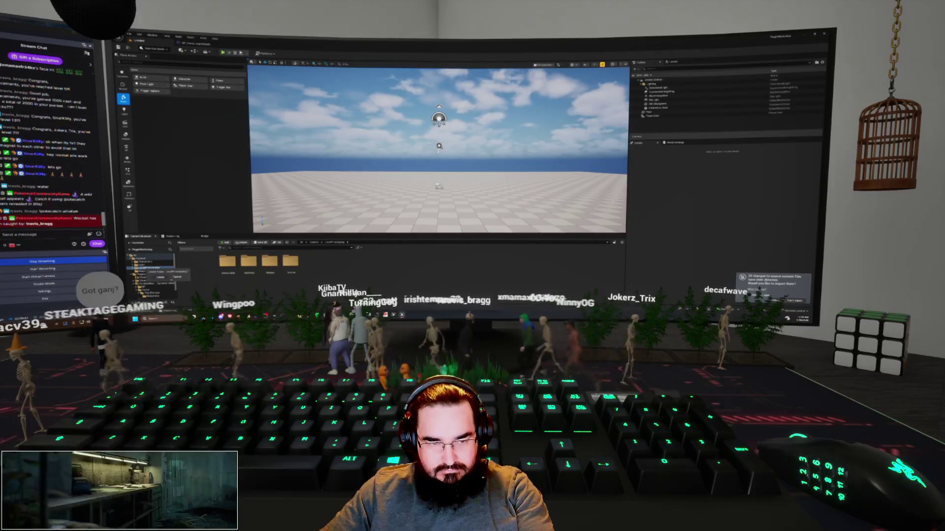
left_click(161, 277)
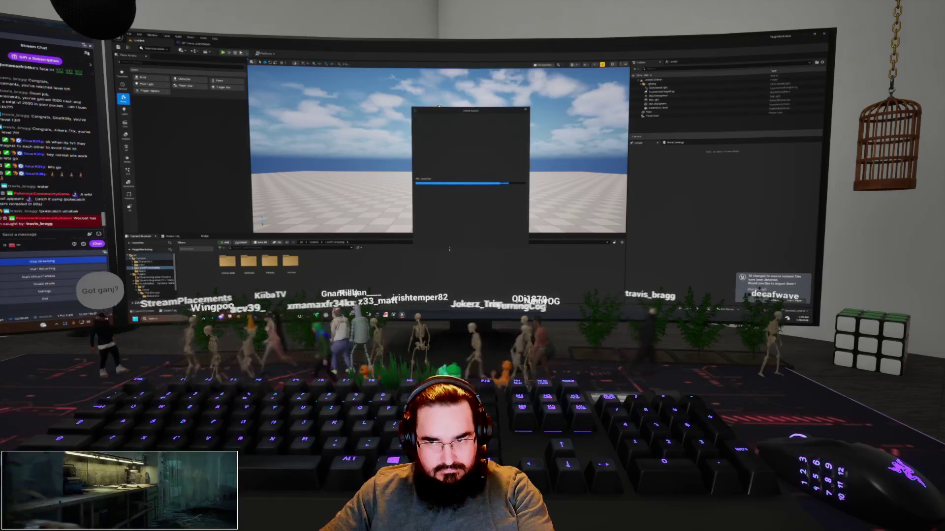
left_click(449, 243)
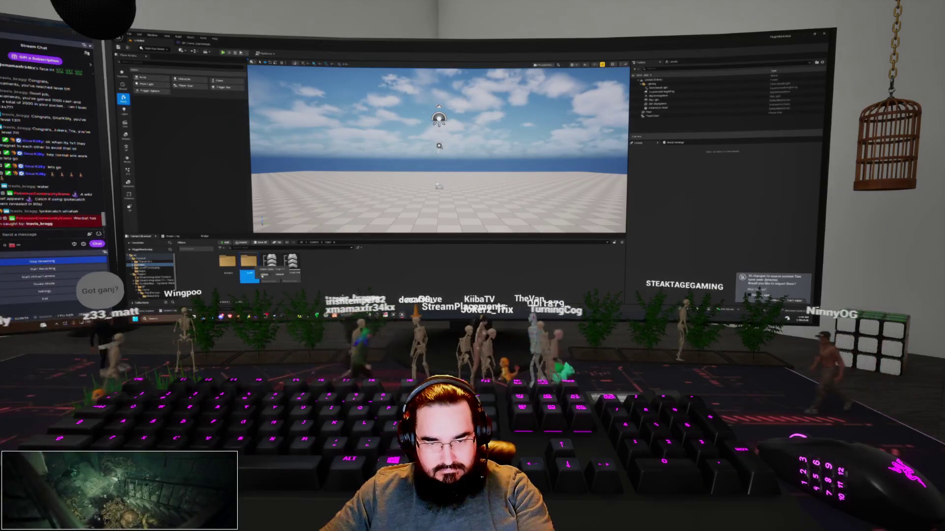
left_click(262, 277)
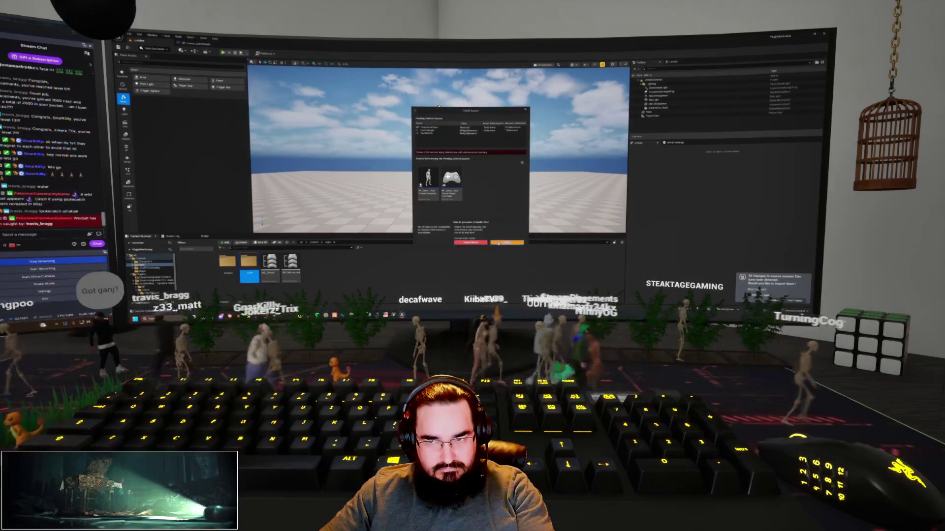
left_click(498, 242)
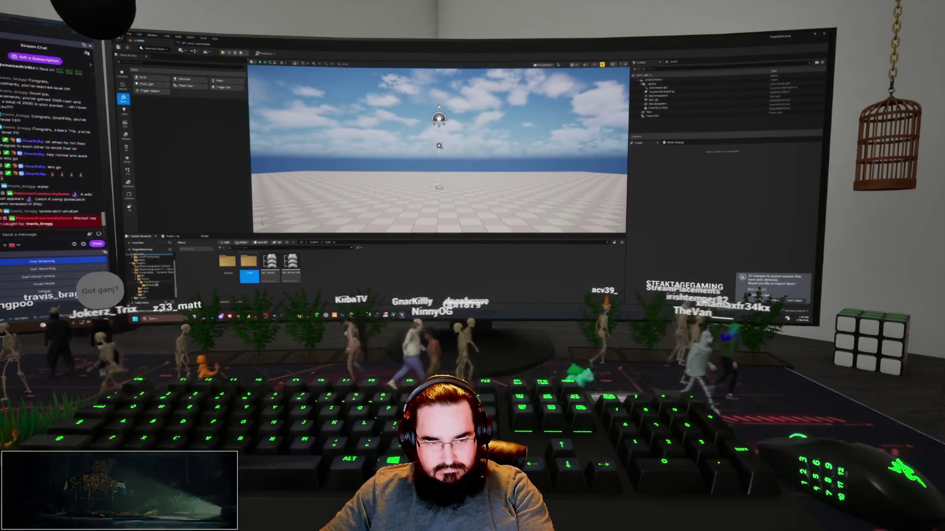
Step: Open the third-person player controller Blueprint's event graph
left_click(154, 285)
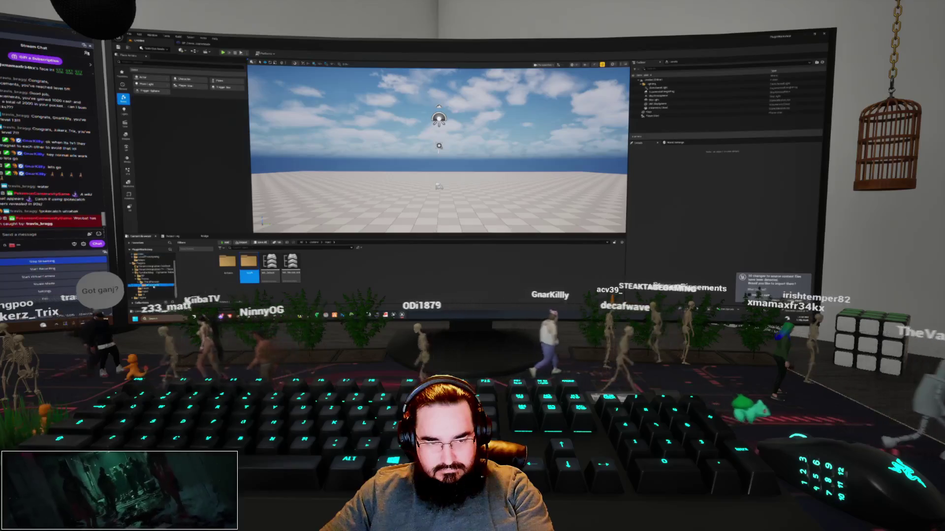
double_click(249, 262)
double_click(270, 263)
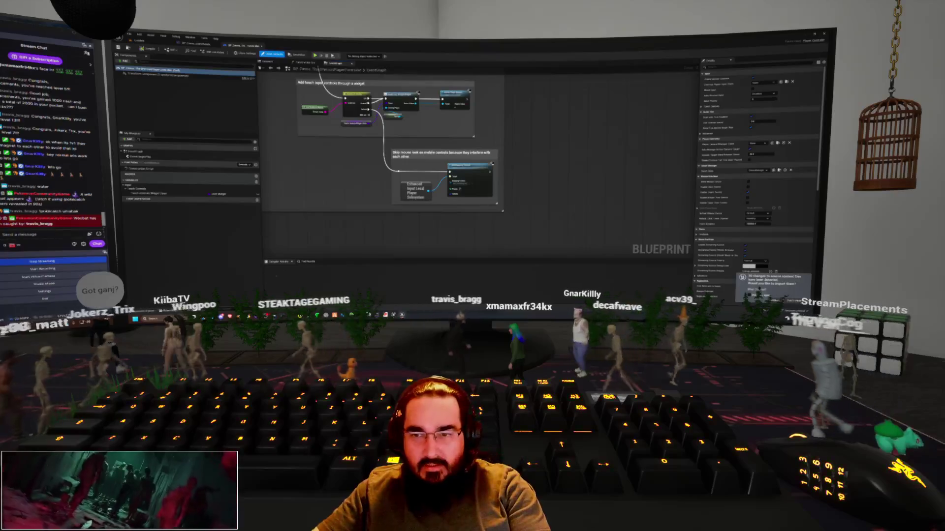
Step: Delete the touch input controls comment along with its nodes
scroll(344, 196, "down", 3)
scroll(382, 221, "up", 3)
mouse_move(381, 239)
left_mouse_down()
mouse_move(373, 250)
mouse_move(349, 246)
left_mouse_up()
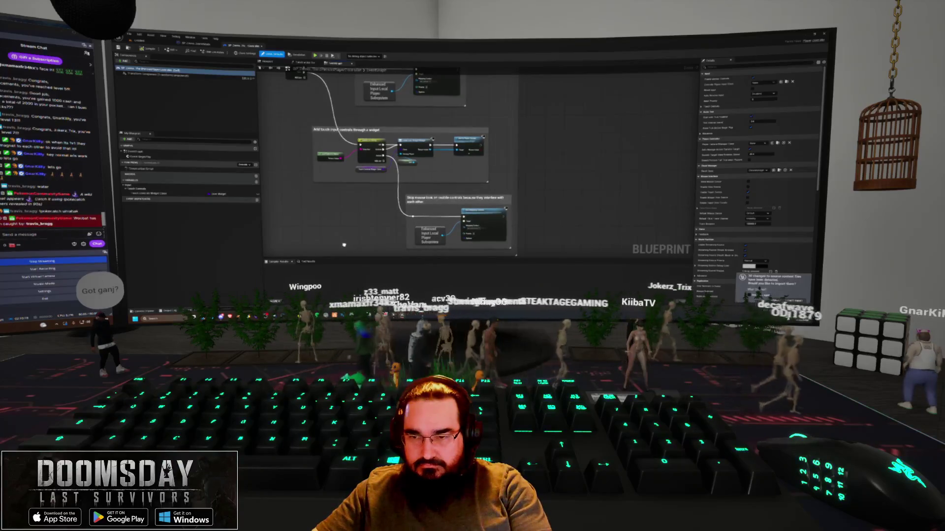
left_click_drag(343, 245, 365, 276)
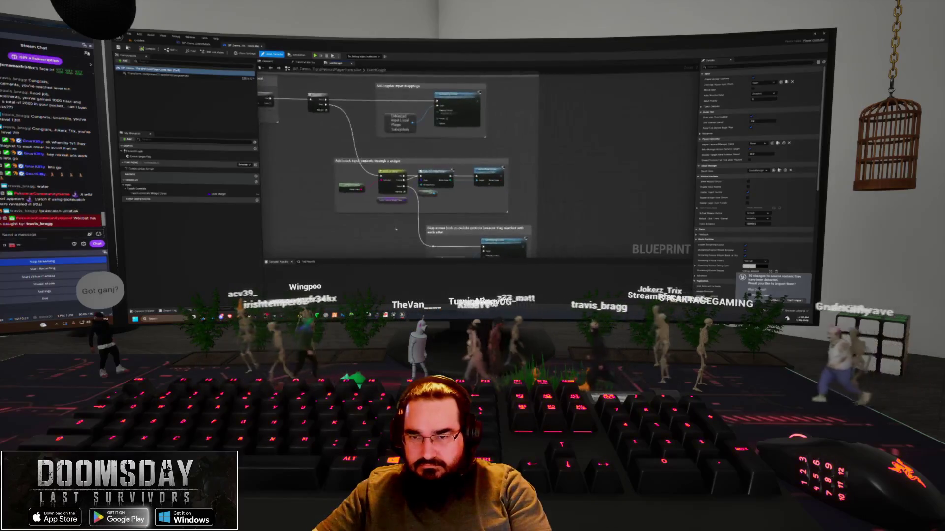
left_click(473, 207)
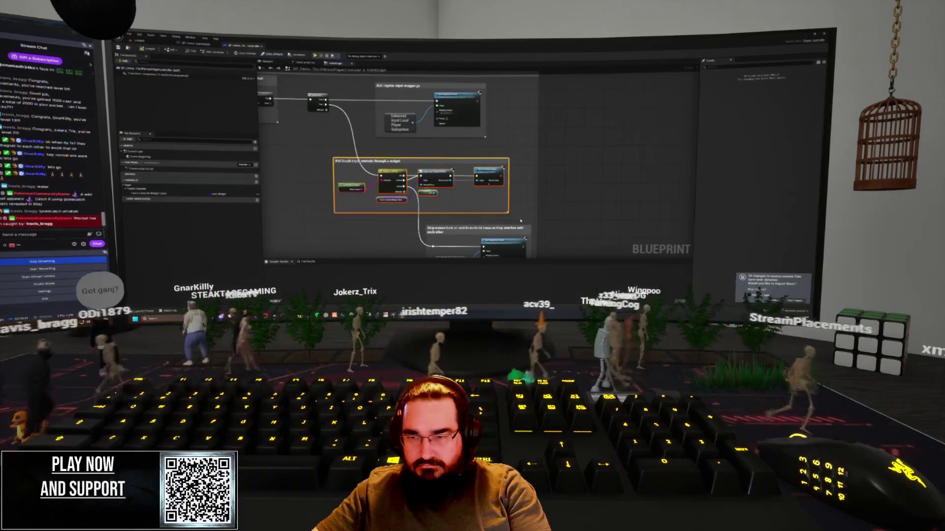
key("Delete")
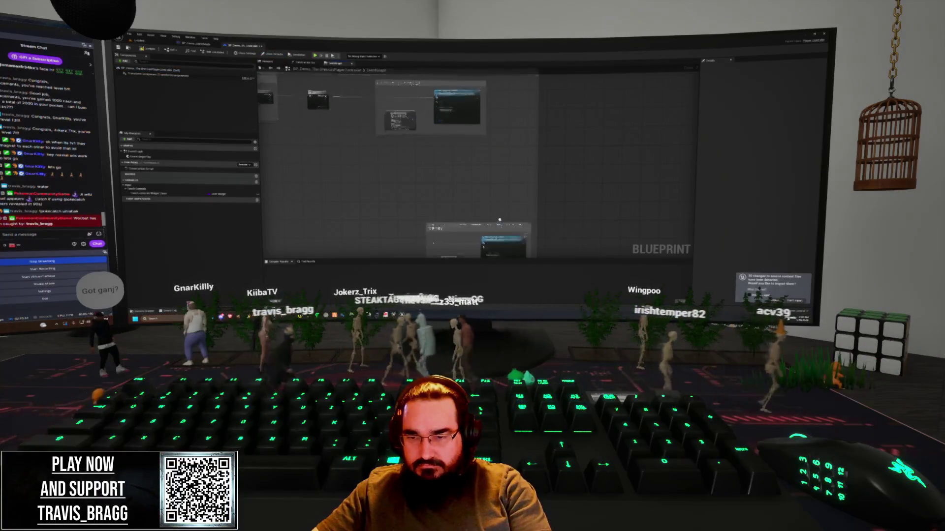
Step: Remove the lower comment box but keep its Enhanced Input nodes, moving them up
left_click_drag(499, 220, 494, 186)
left_click_drag(448, 219, 415, 219)
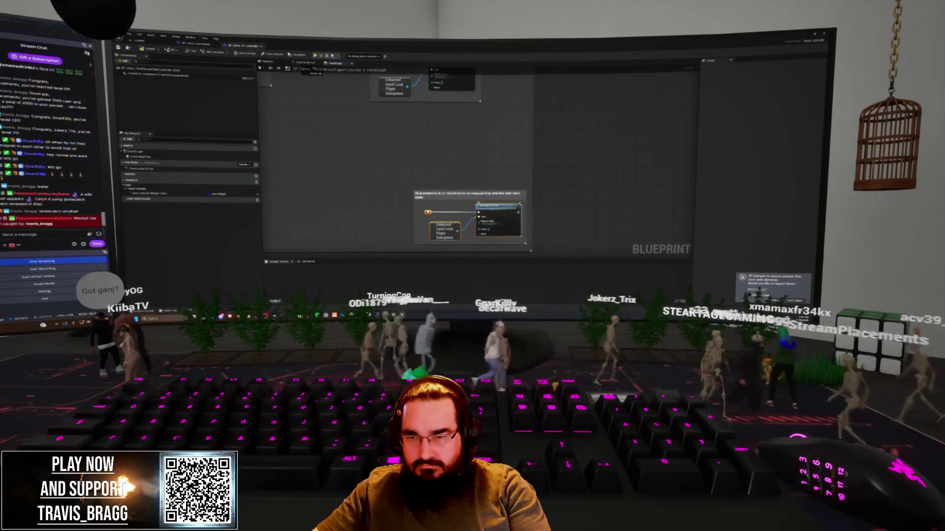
left_click_drag(472, 148, 529, 188)
mouse_move(492, 230)
left_mouse_down()
mouse_move(409, 150)
mouse_move(439, 155)
left_mouse_up()
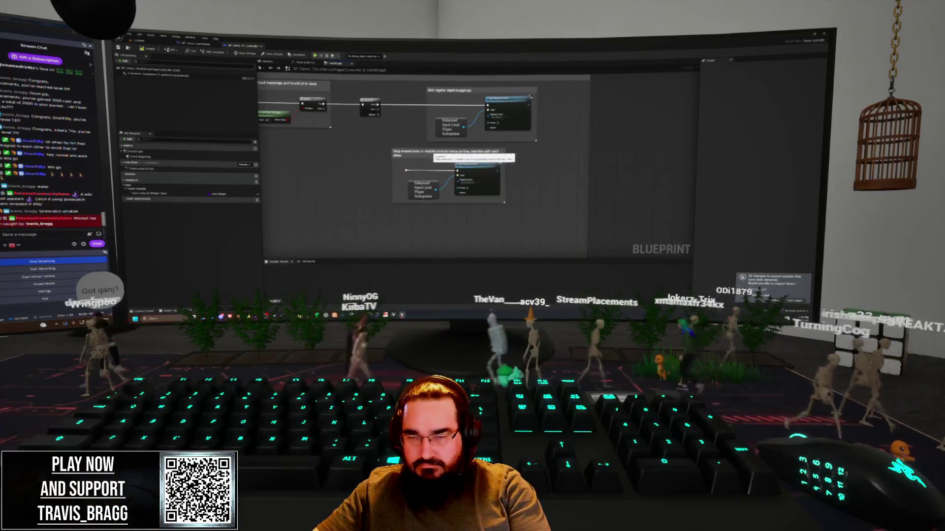
left_click(440, 155)
key("Delete")
mouse_move(439, 158)
left_mouse_down()
mouse_move(452, 184)
mouse_move(441, 174)
left_mouse_up()
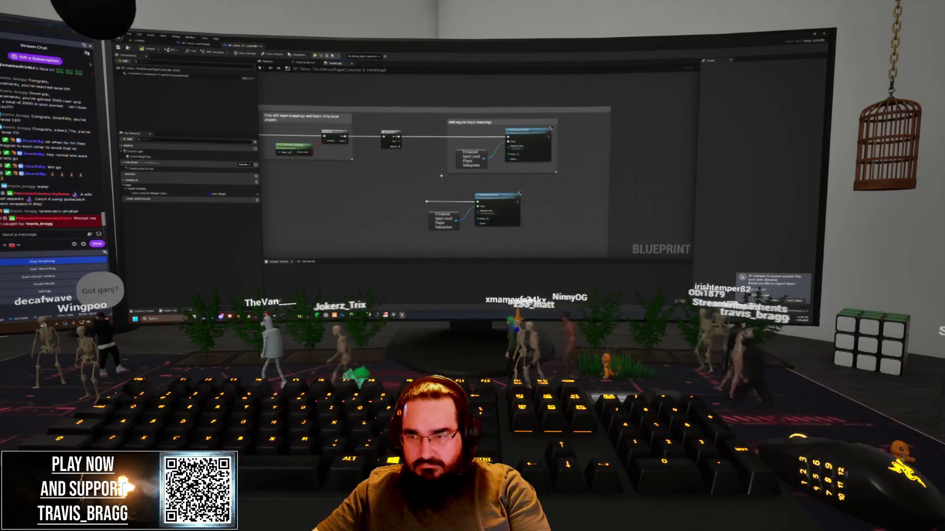
scroll(444, 179, "up", 2)
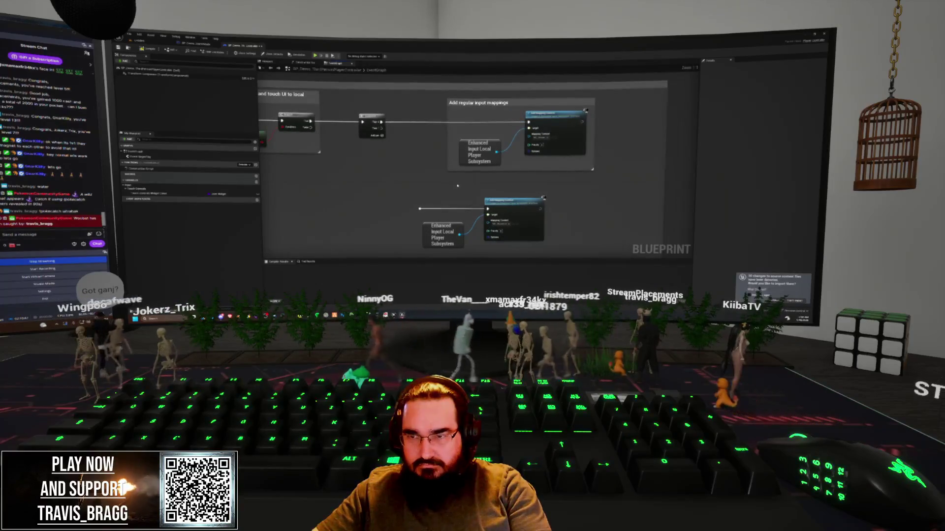
scroll(457, 186, "down", 3)
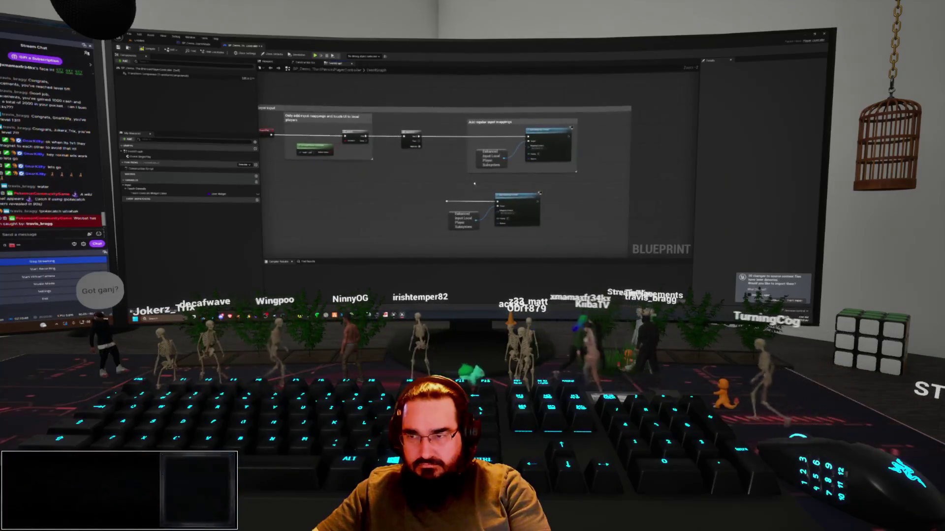
left_click_drag(517, 196, 544, 179)
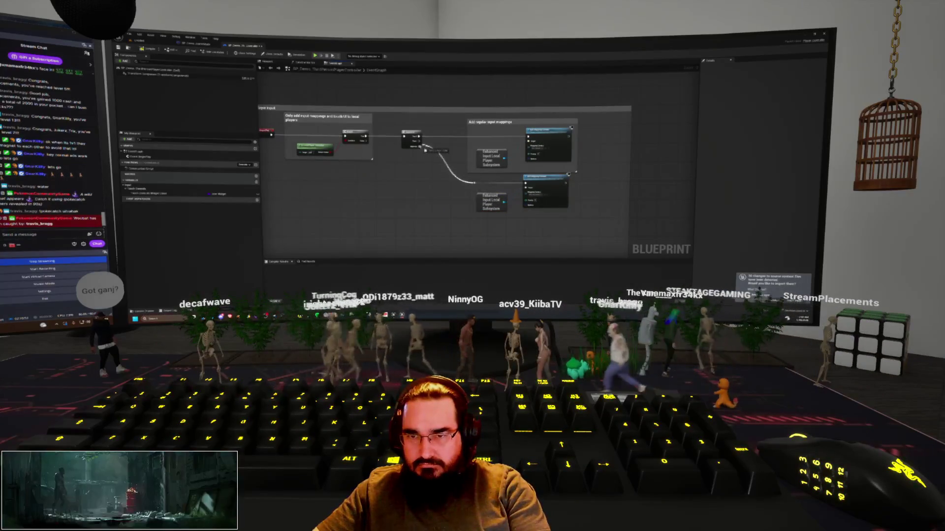
left_click_drag(571, 228, 543, 224)
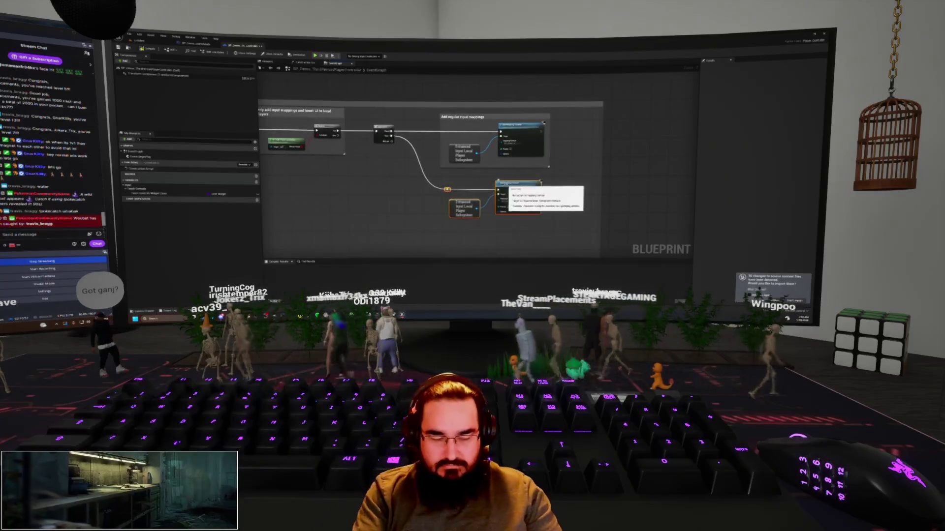
Step: Wrap the lower input nodes in a comment titled 'Add mouse look mapping'
key("c")
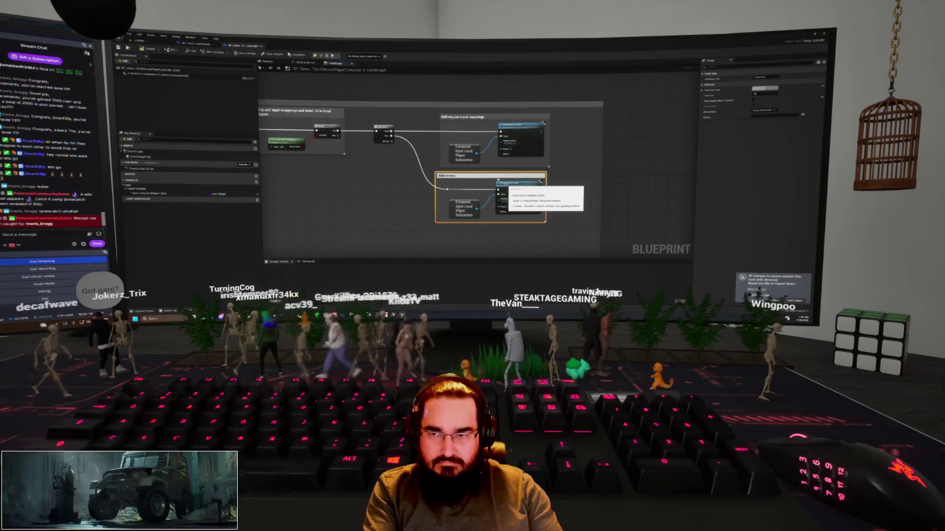
type("nput")
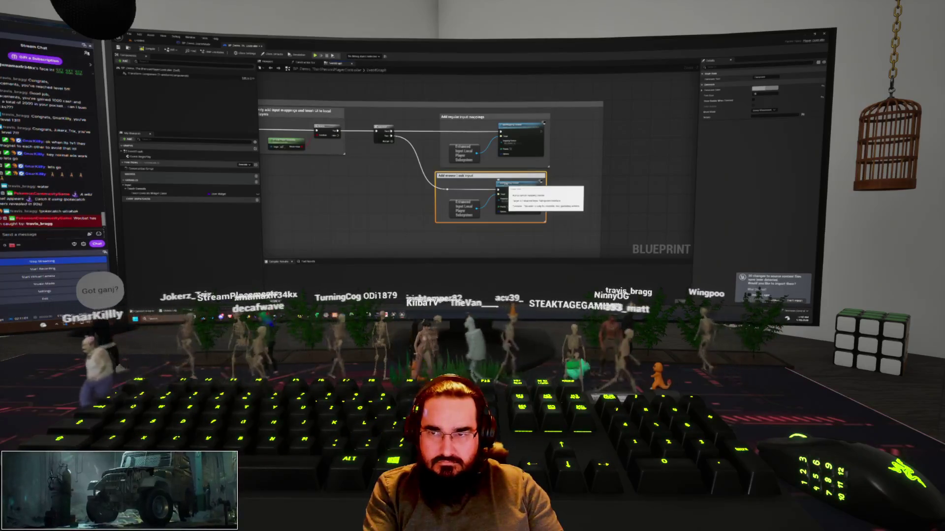
type(" mapping")
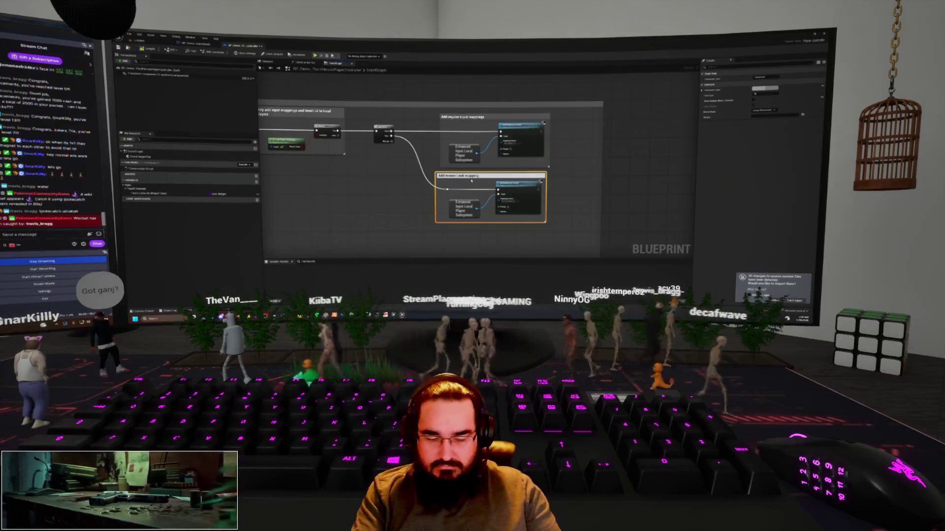
left_click(424, 149)
key("Home")
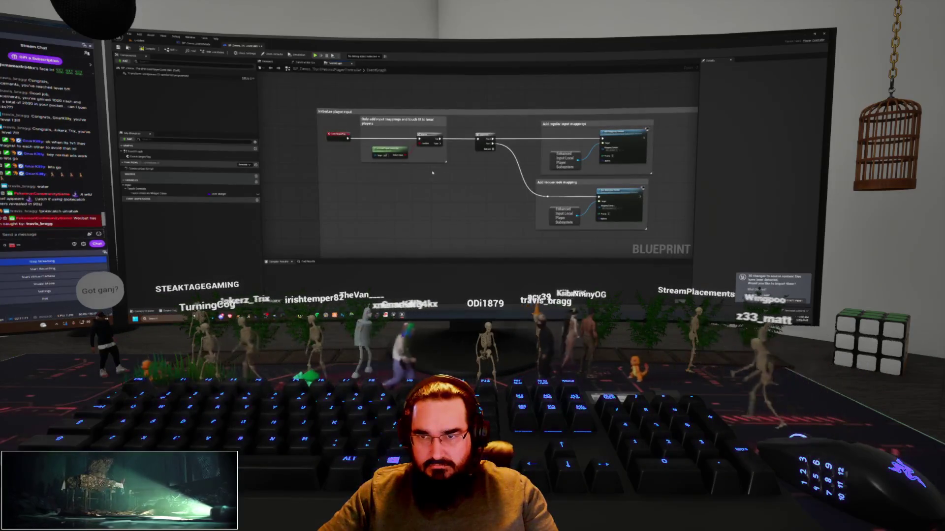
Step: Shorten the top comment title to 'Only add input mappings to local players'
left_click(422, 123)
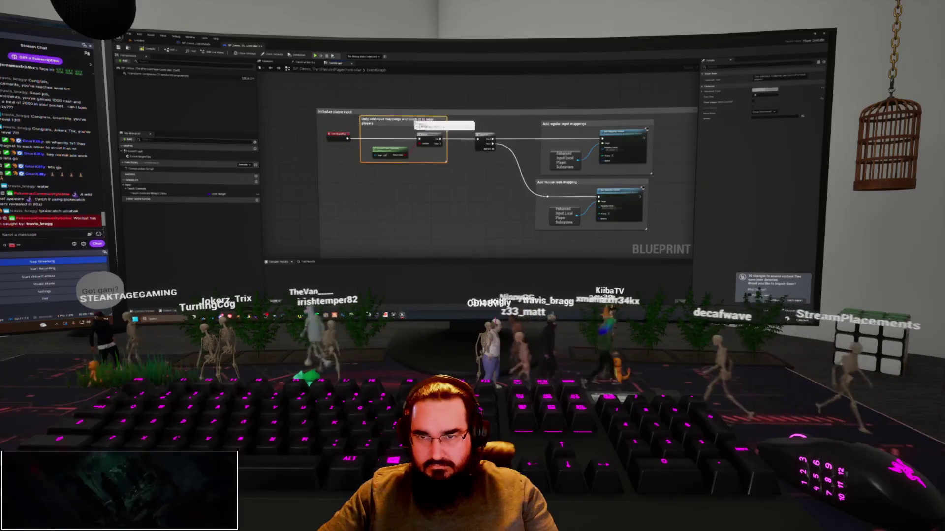
double_click(421, 122)
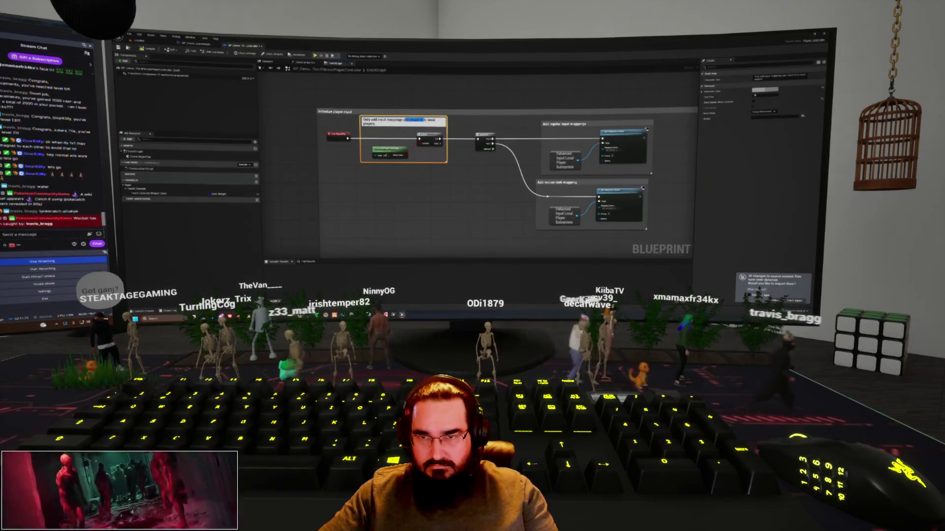
key("BackSpace")
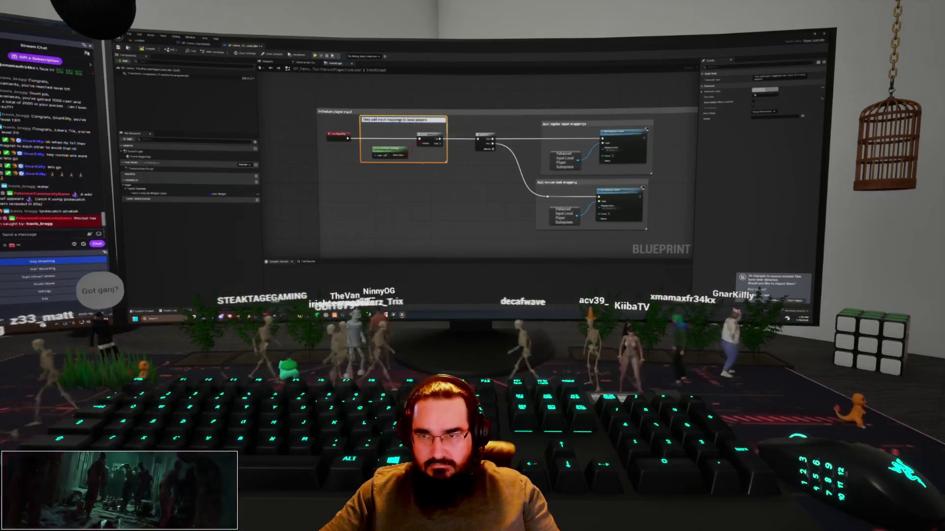
left_click(430, 170)
scroll(443, 159, "down", 5)
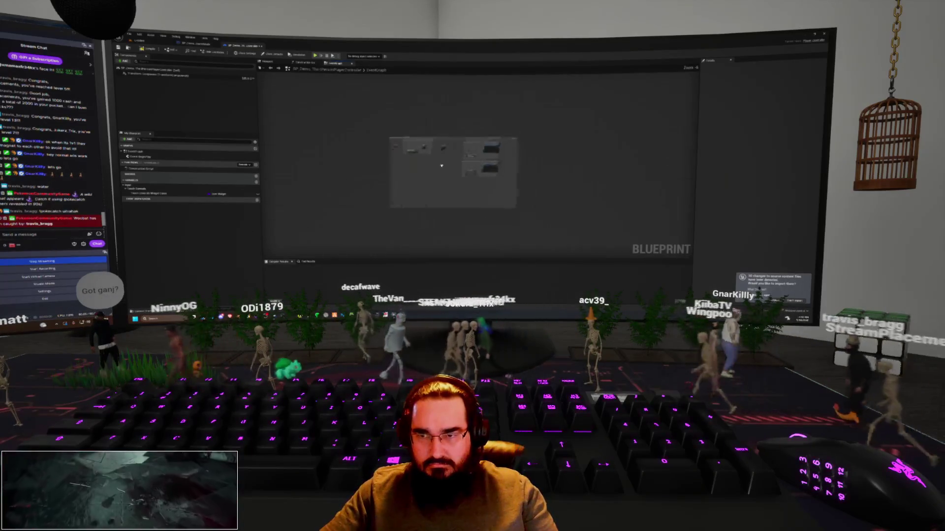
scroll(444, 159, "up", 2)
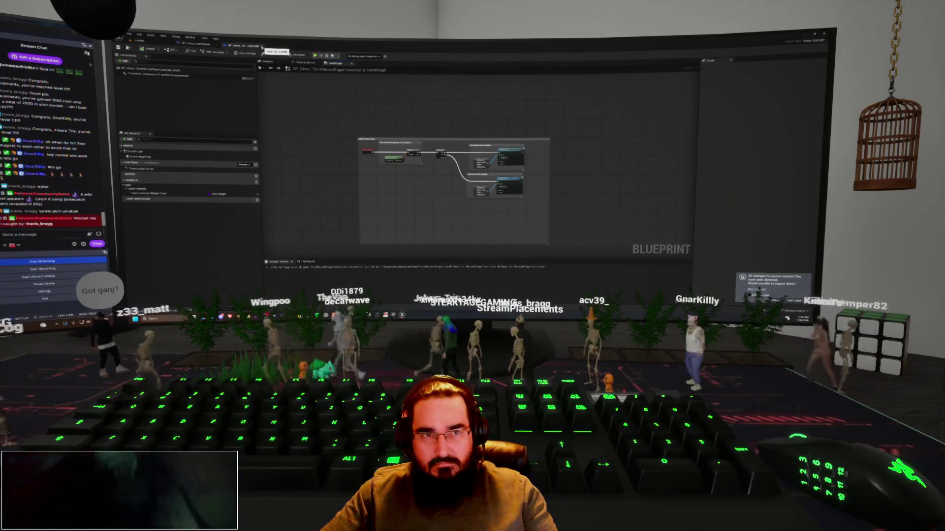
Step: Cancel a stray asset deletion and open the character Blueprint from the character folder
key("alt+Tab")
key("alt+Tab")
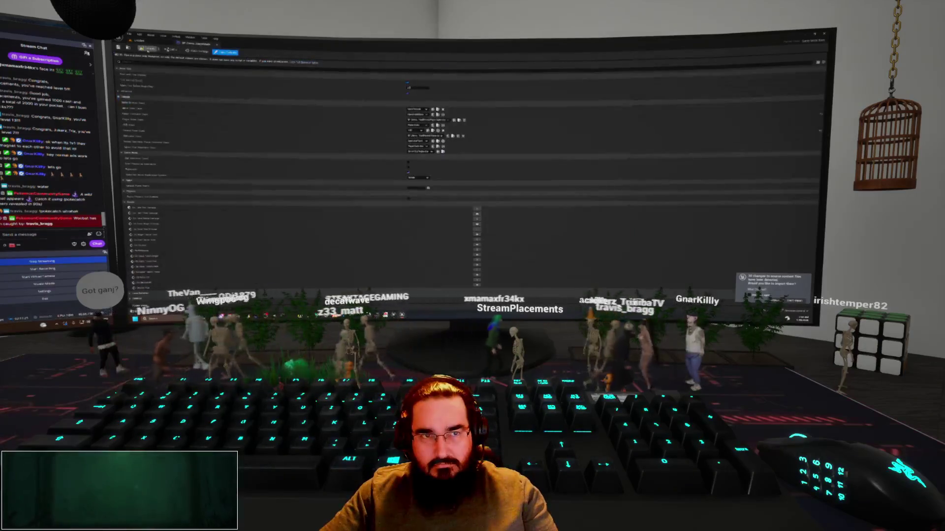
key("alt+Tab")
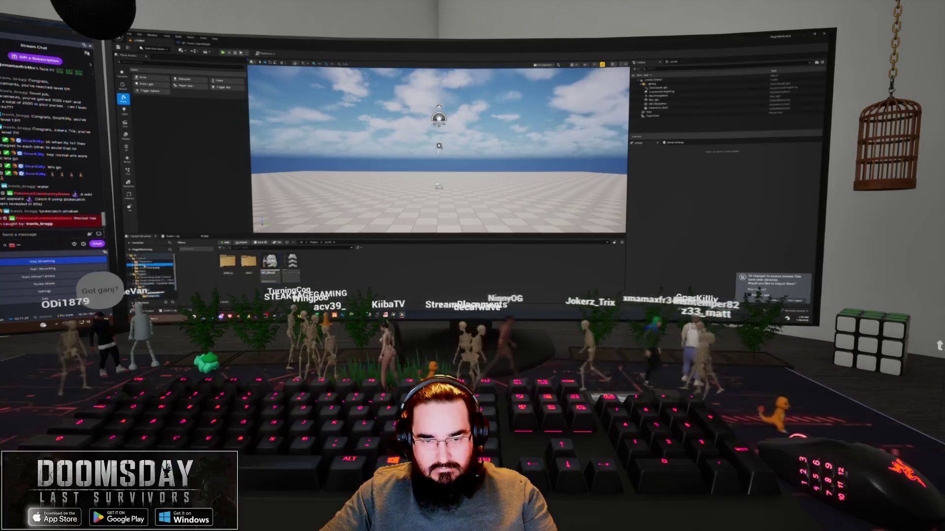
left_click(145, 261)
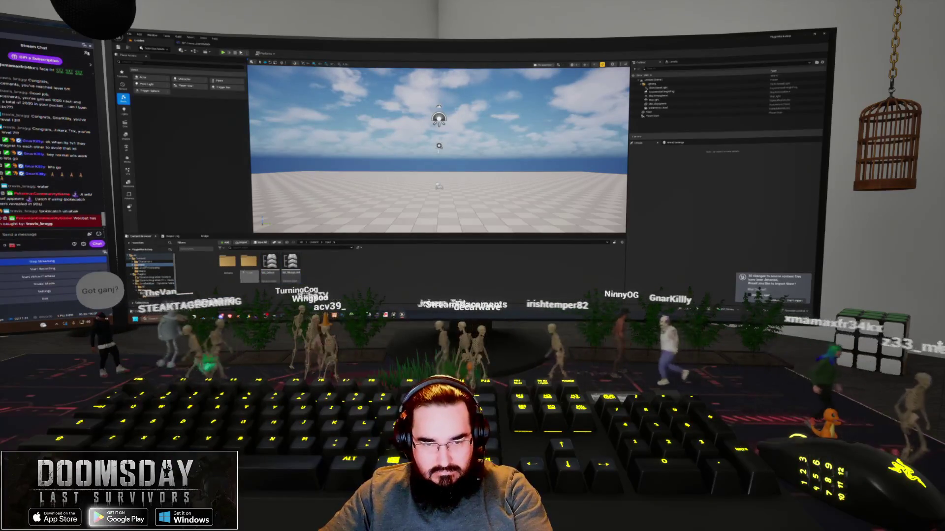
left_click(249, 268)
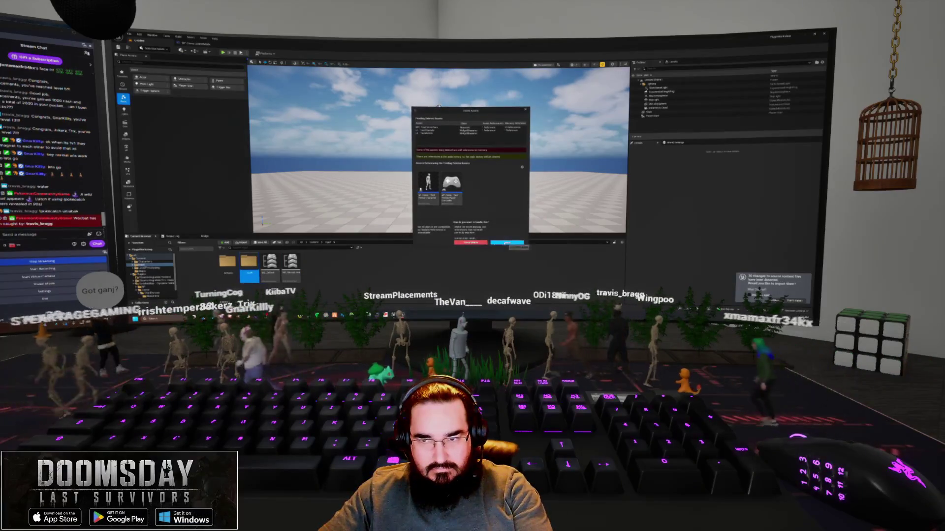
left_click(504, 243)
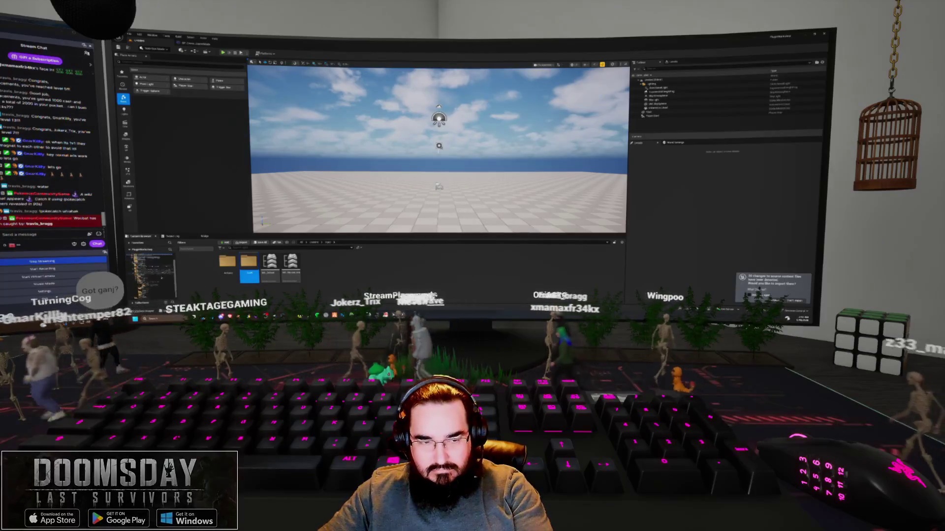
scroll(152, 280, "down", 3)
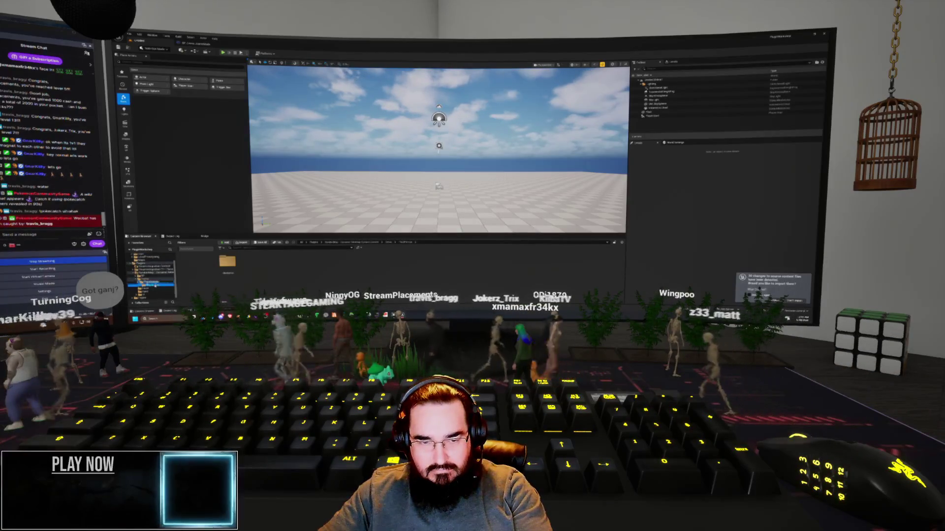
left_click(150, 284)
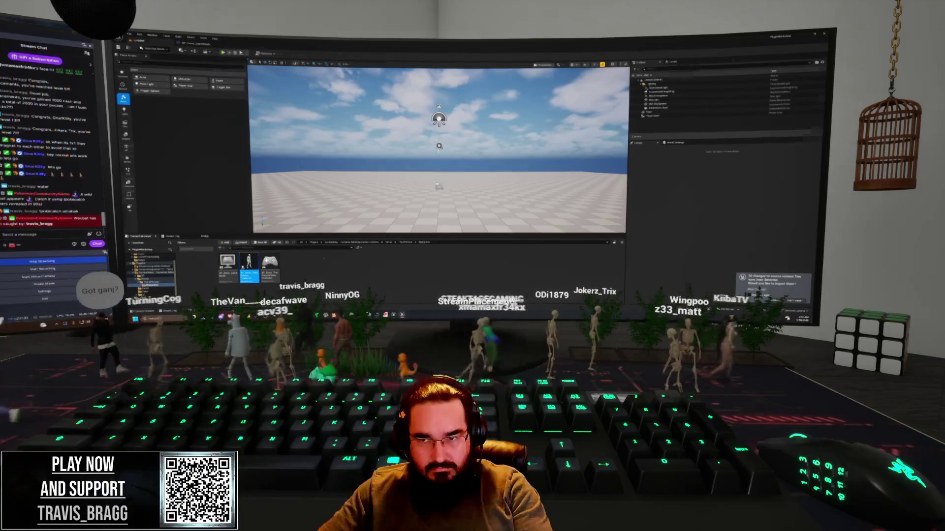
double_click(249, 266)
scroll(334, 205, "up", 4)
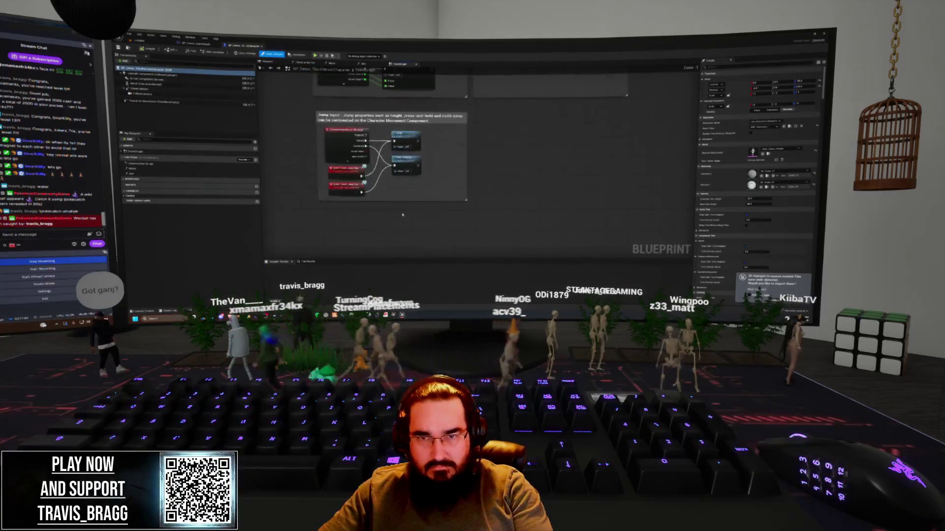
Step: Delete the second node pair from the camera comment in the character graph
left_click_drag(396, 210, 396, 235)
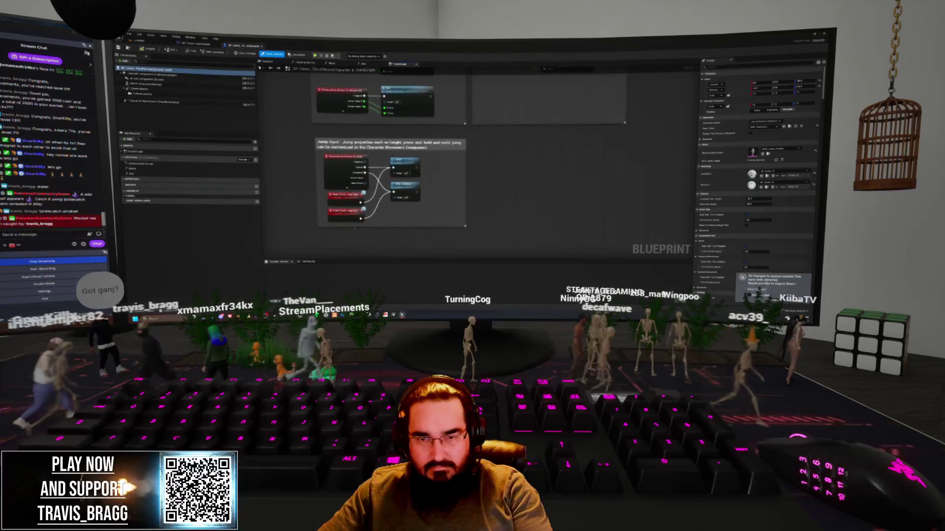
left_click(351, 215)
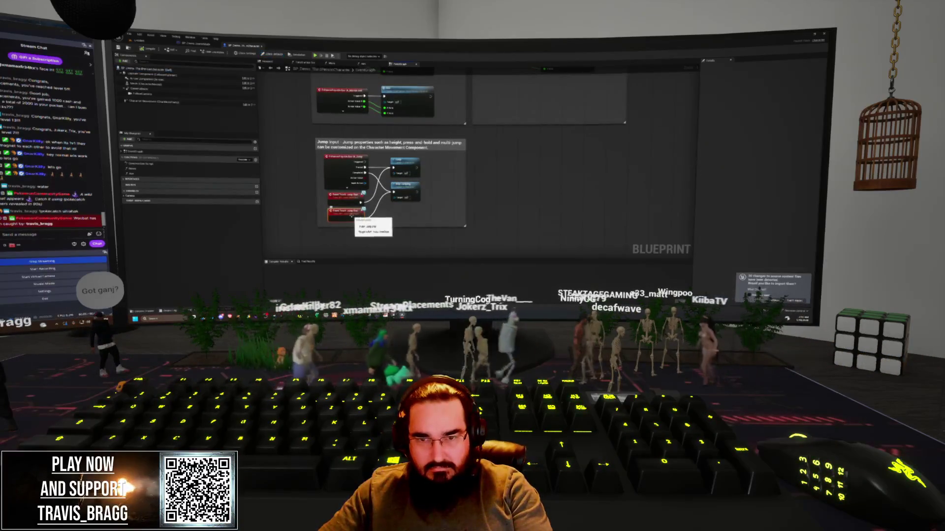
left_click_drag(382, 205, 451, 259)
mouse_move(453, 208)
left_mouse_down()
mouse_move(456, 236)
mouse_move(437, 235)
mouse_move(482, 224)
left_mouse_up()
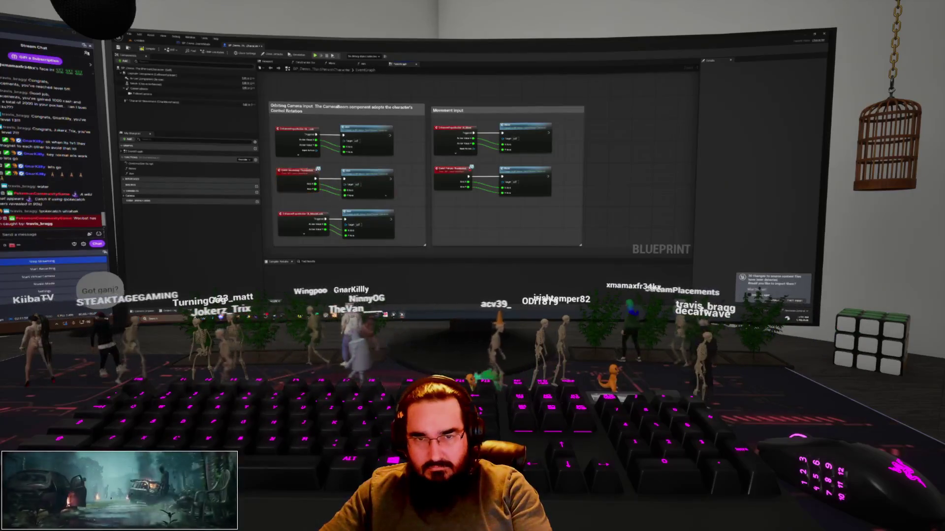
key("Delete")
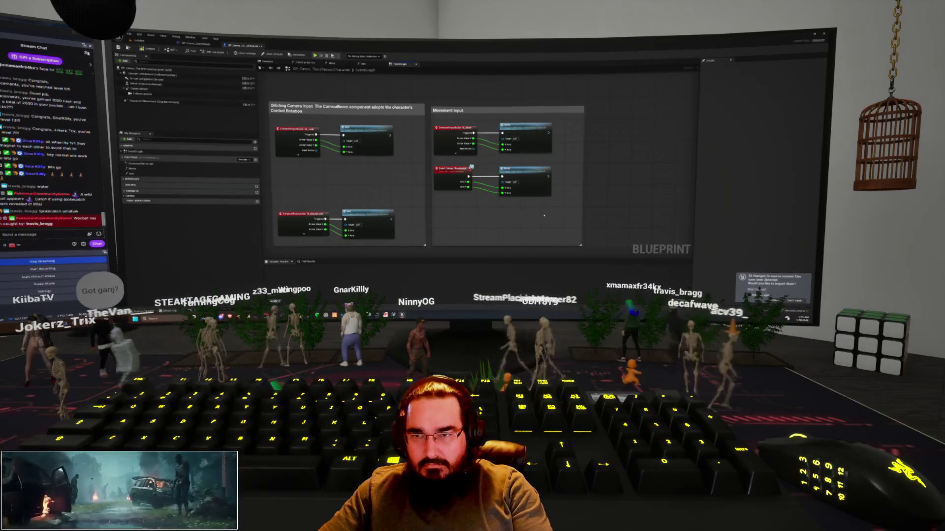
Step: Tidy the comments: raise the lower node pair, shrink the right comment, move the lower comment up
scroll(480, 227, "down", 8)
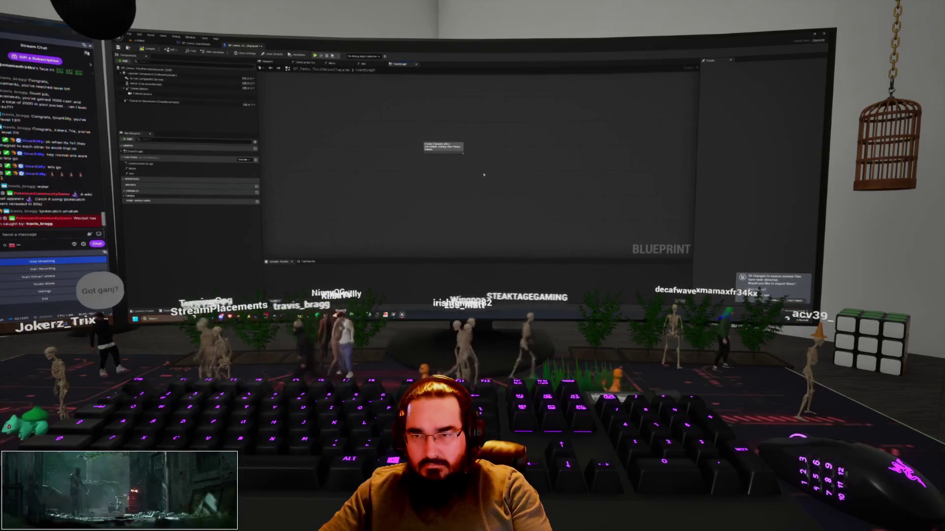
mouse_move(442, 148)
left_mouse_down()
mouse_move(480, 232)
mouse_move(469, 170)
left_mouse_up()
scroll(480, 231, "up", 4)
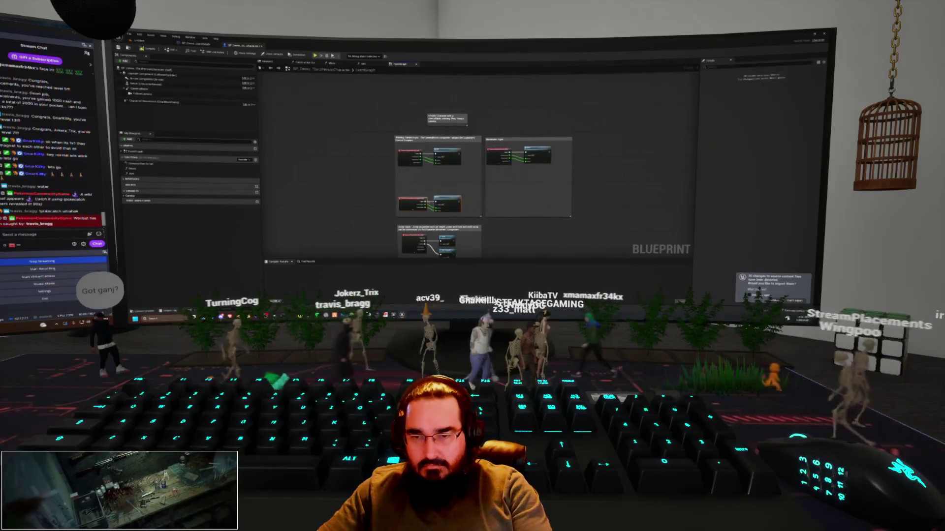
left_click_drag(417, 200, 417, 176)
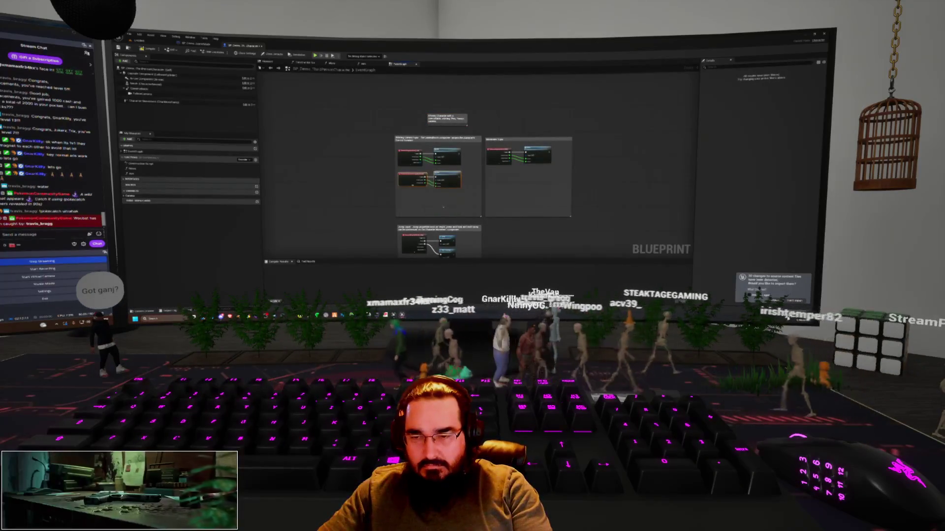
left_click_drag(524, 216, 524, 193)
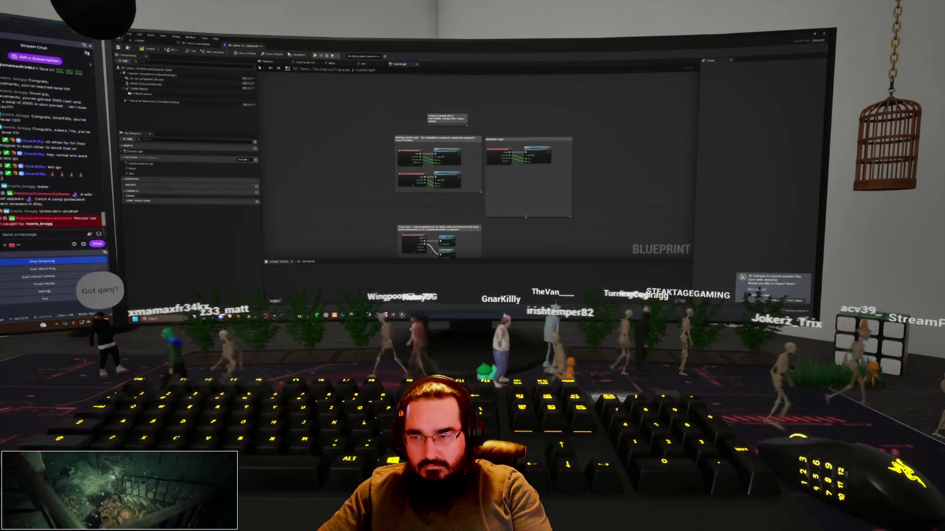
left_click_drag(467, 227, 468, 202)
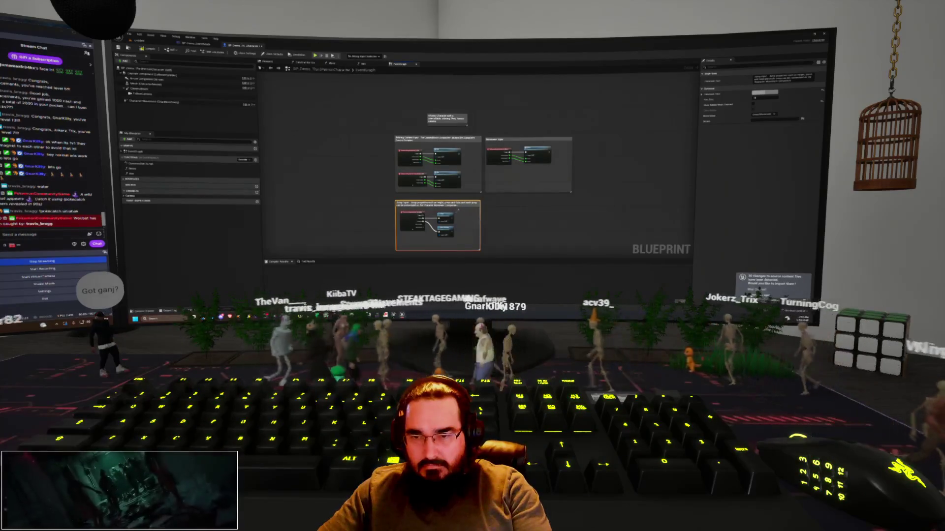
left_click(493, 206)
scroll(492, 209, "up", 2)
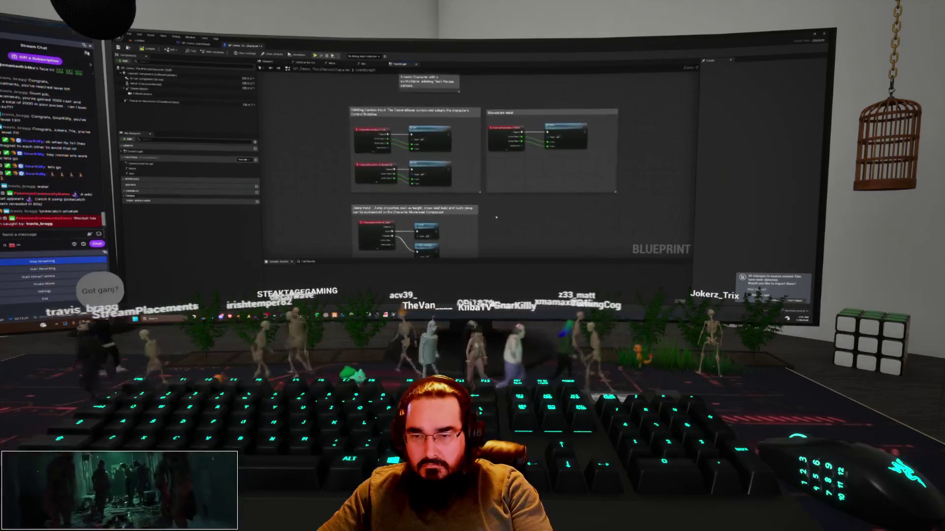
mouse_move(488, 213)
left_mouse_down()
mouse_move(501, 205)
mouse_move(482, 244)
left_mouse_up()
scroll(481, 244, "down", 5)
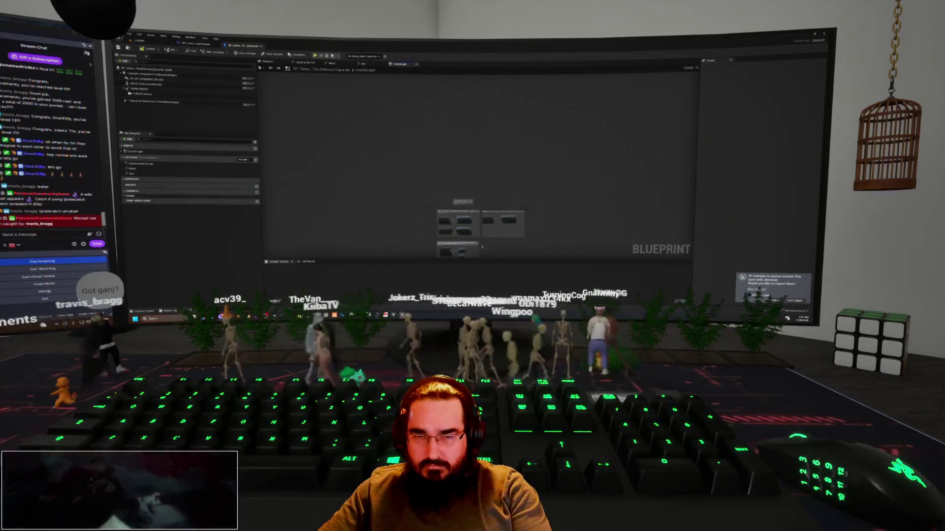
left_click_drag(416, 191, 392, 194)
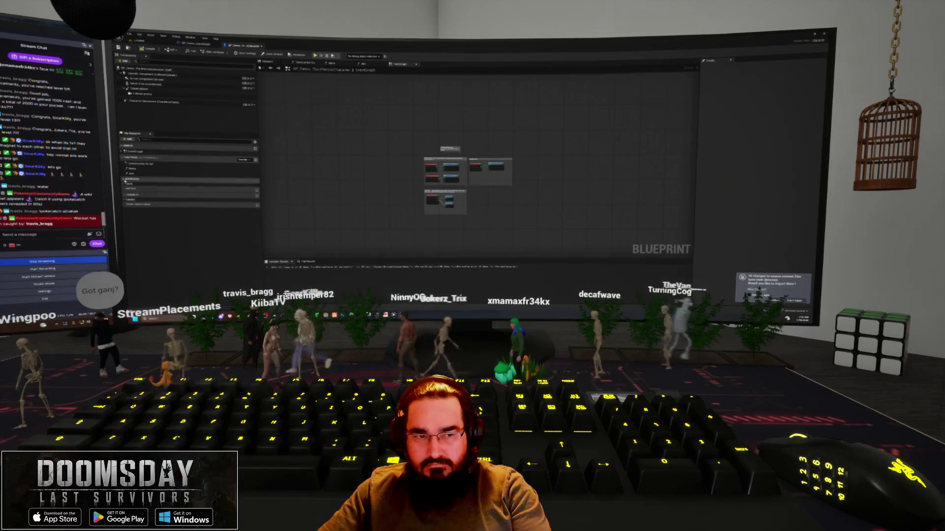
Step: Open the Blueprint's Class Settings and accept the confirmation message
left_click(246, 53)
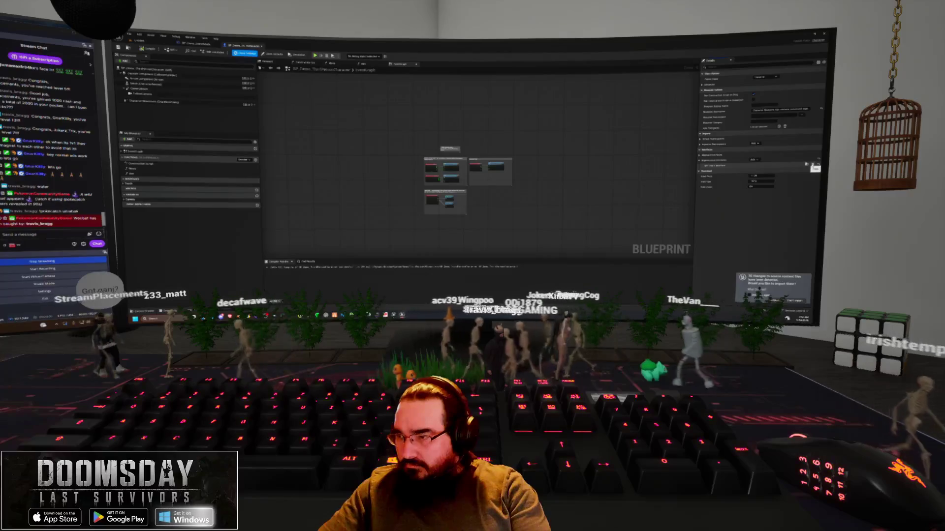
left_click(480, 187)
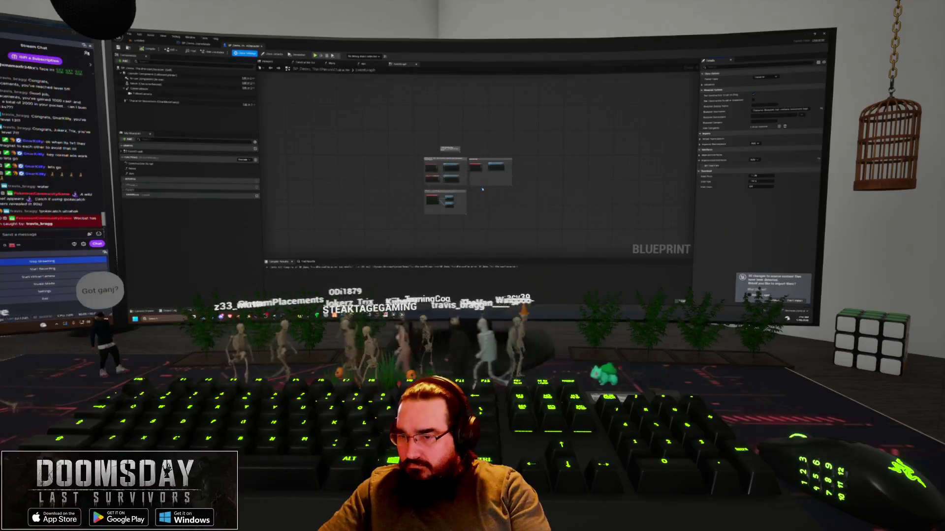
left_click_drag(398, 173, 454, 208)
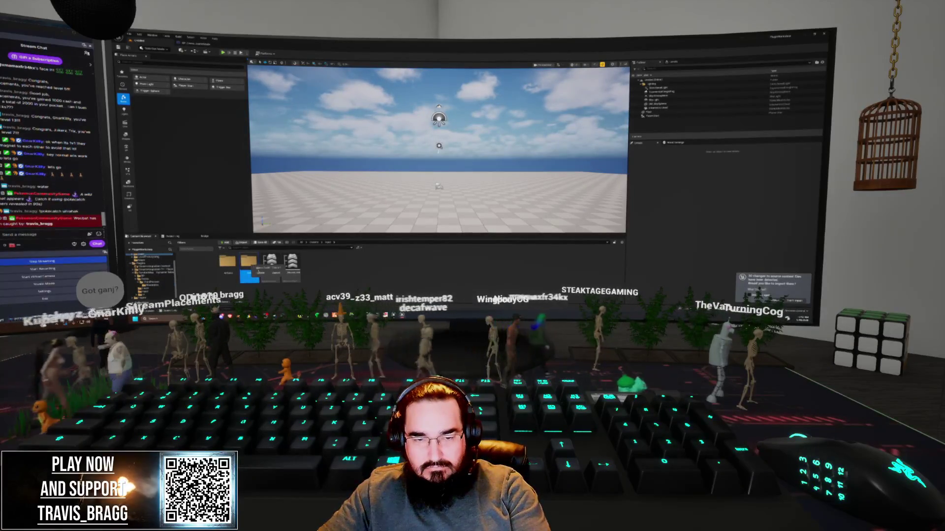
Step: Delete a content asset, then remove the widget-class variable from the PlayerController Blueprint
left_click_drag(257, 270, 251, 274)
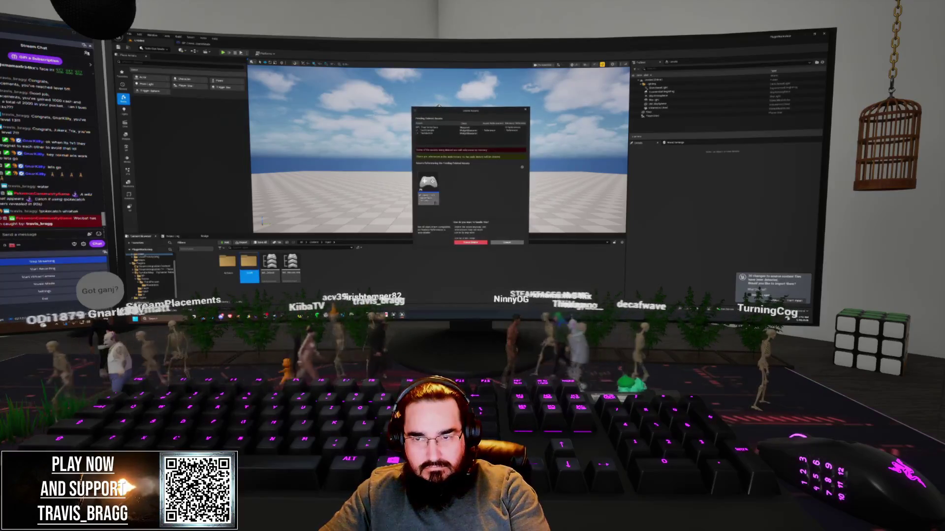
left_click(470, 243)
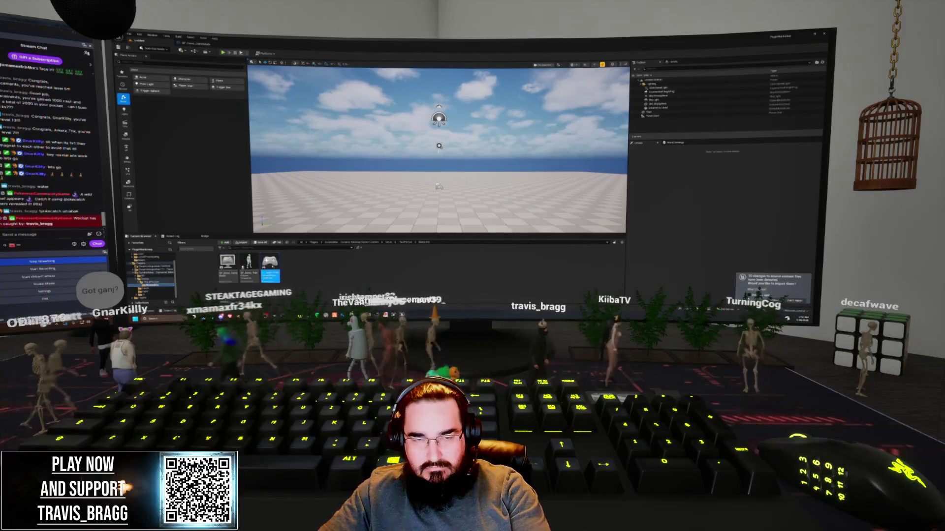
double_click(270, 266)
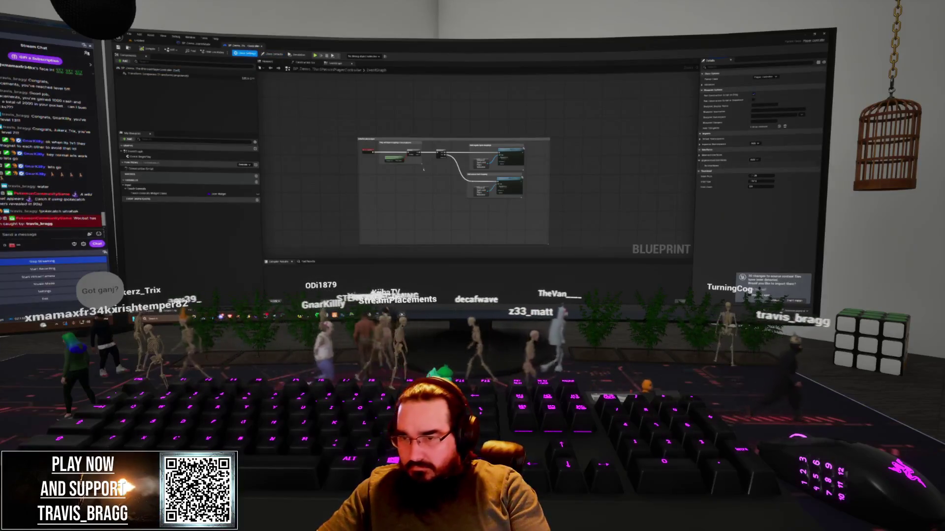
scroll(434, 192, "up", 5)
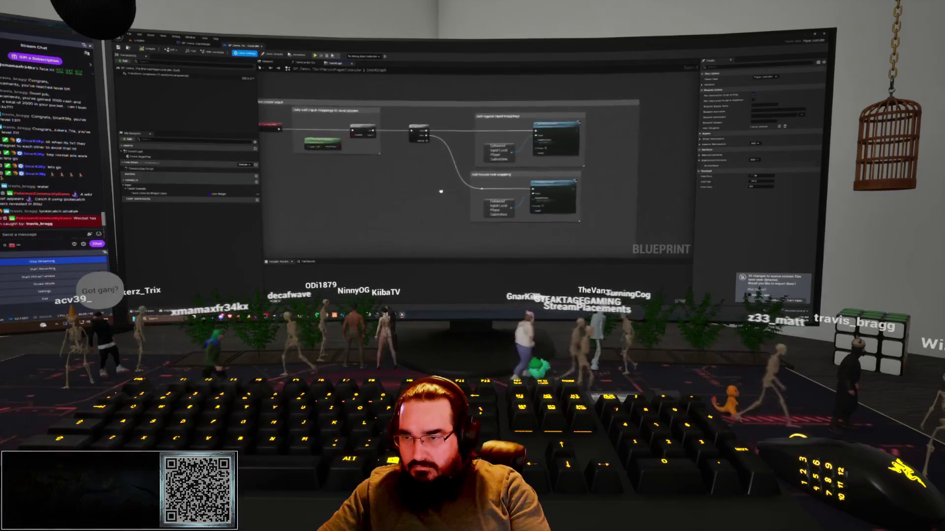
mouse_move(435, 193)
left_mouse_down()
mouse_move(424, 189)
mouse_move(439, 194)
left_mouse_up()
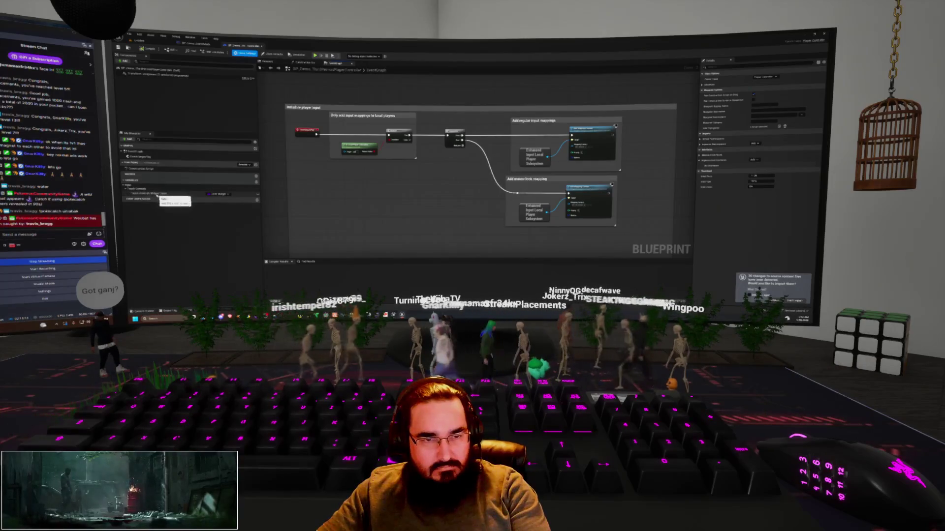
key("Delete")
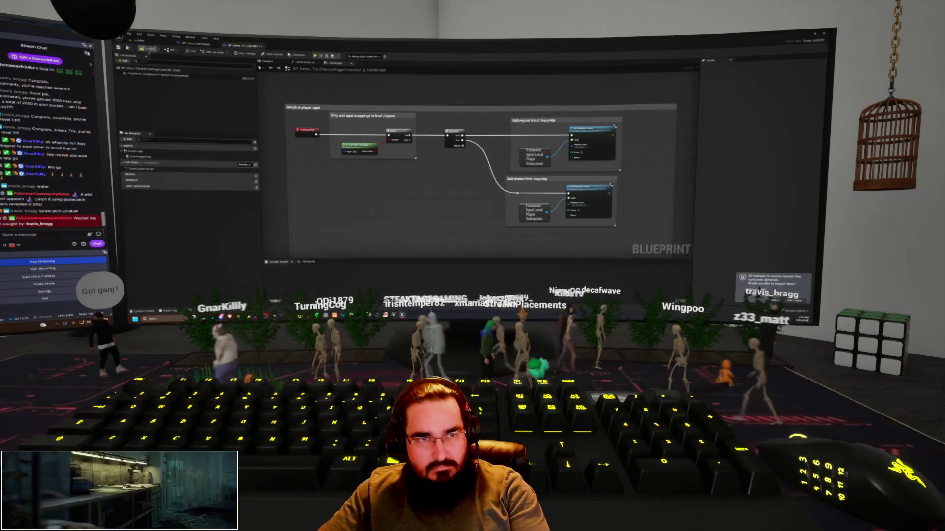
key("ctrl+Tab")
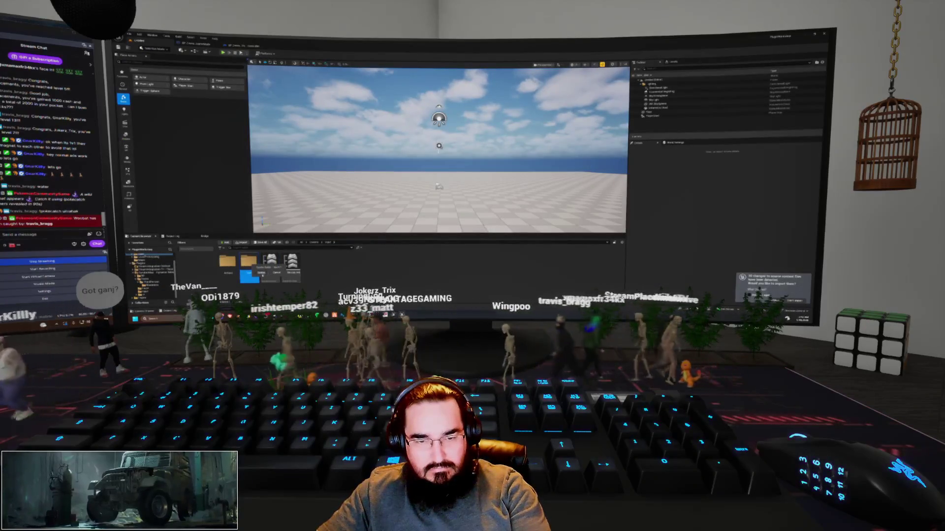
Step: Reveal the LevelPrototyping content folder on disk using Show in Explorer
left_click(433, 242)
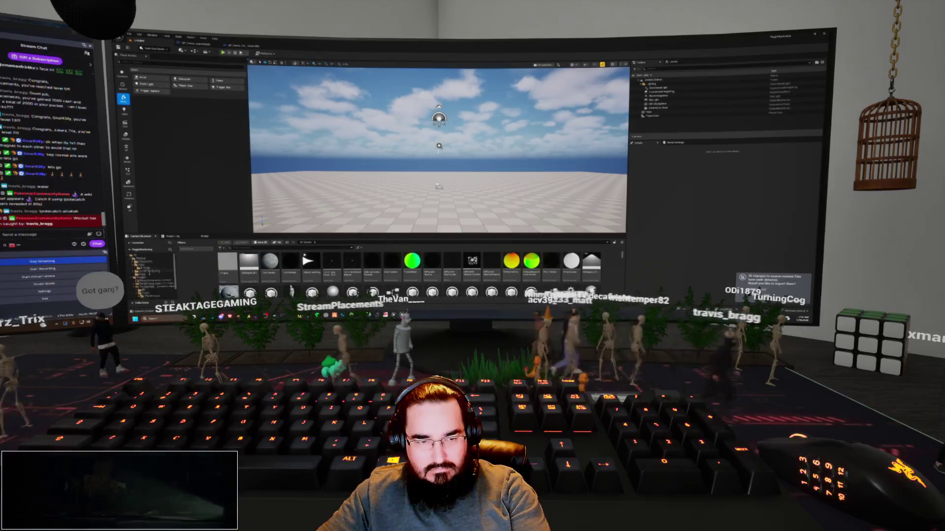
left_click(144, 271)
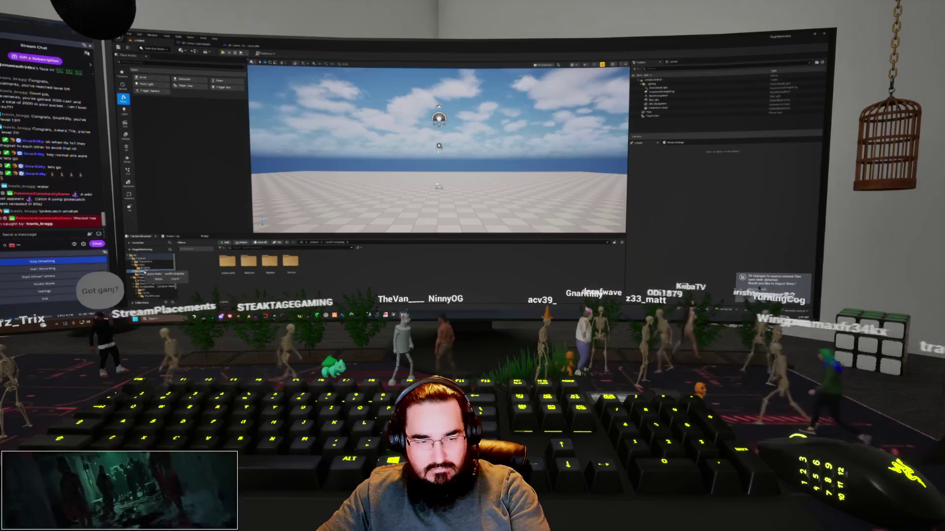
left_click(142, 269)
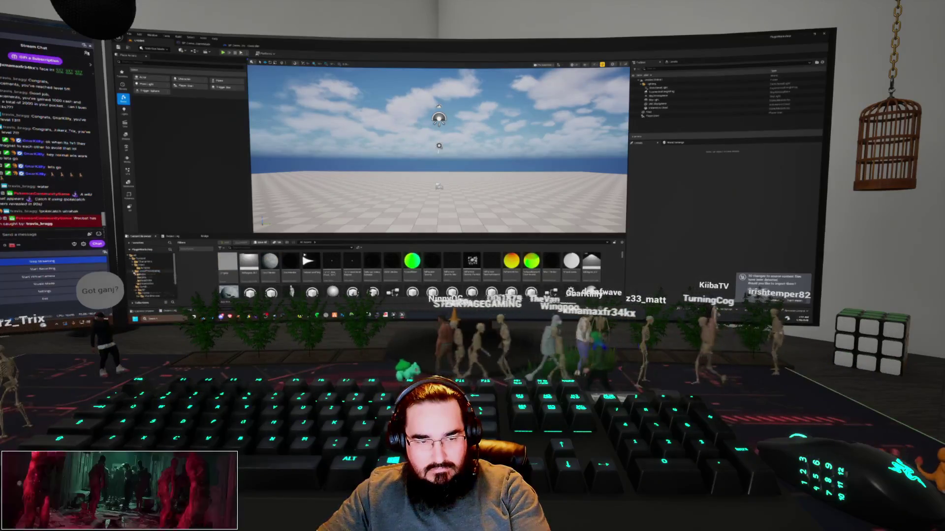
left_click(148, 284)
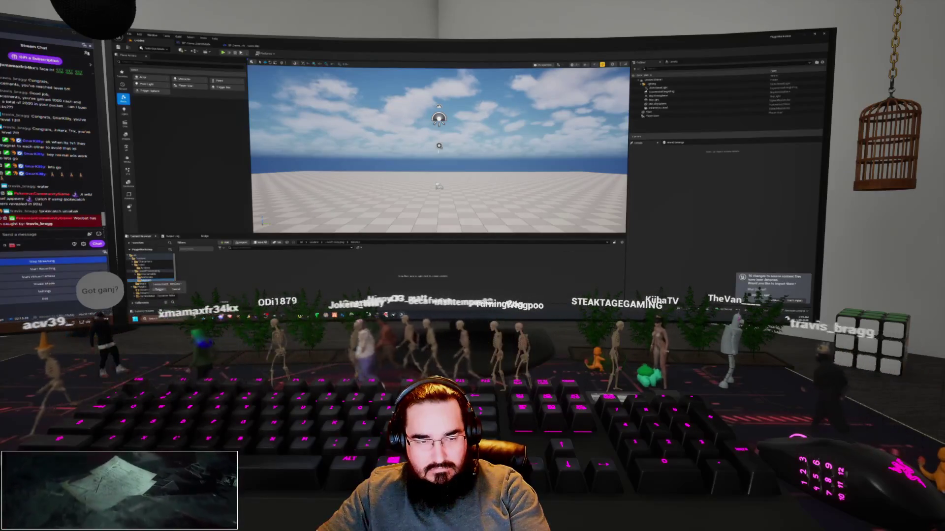
right_click(140, 257)
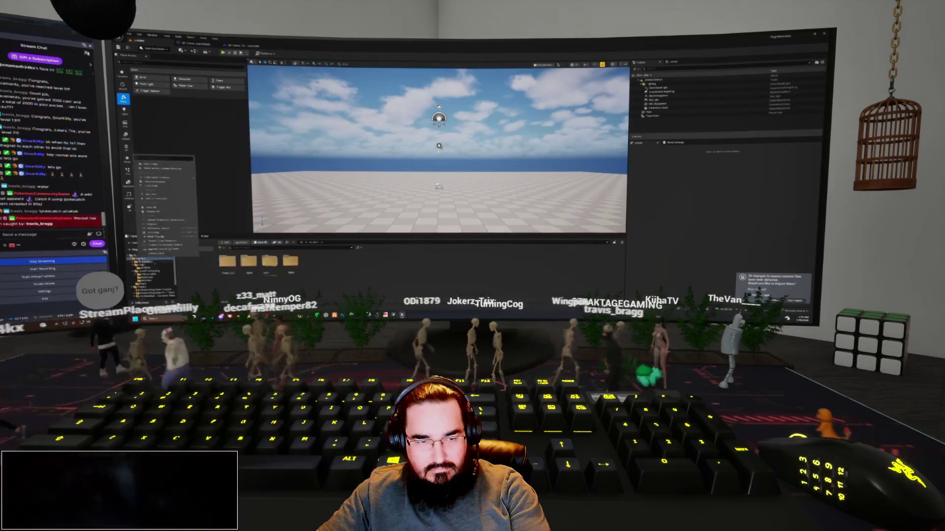
left_click(172, 220)
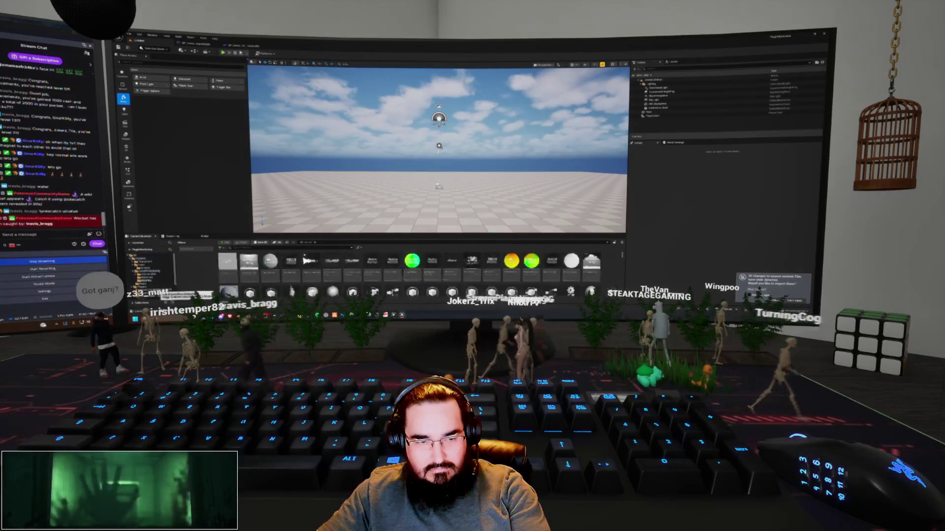
right_click(144, 278)
left_click(175, 225)
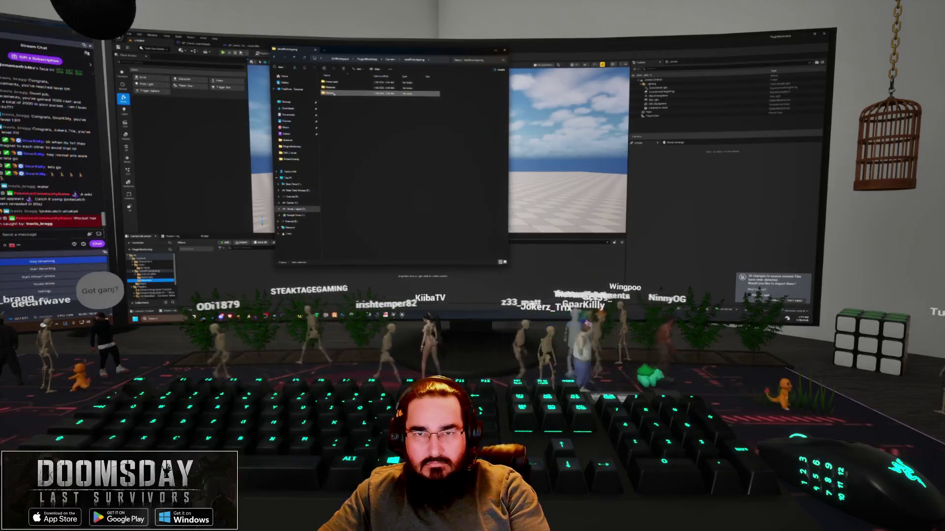
Step: Delete the leftover subfolders in File Explorer
right_click(334, 94)
left_click(383, 120)
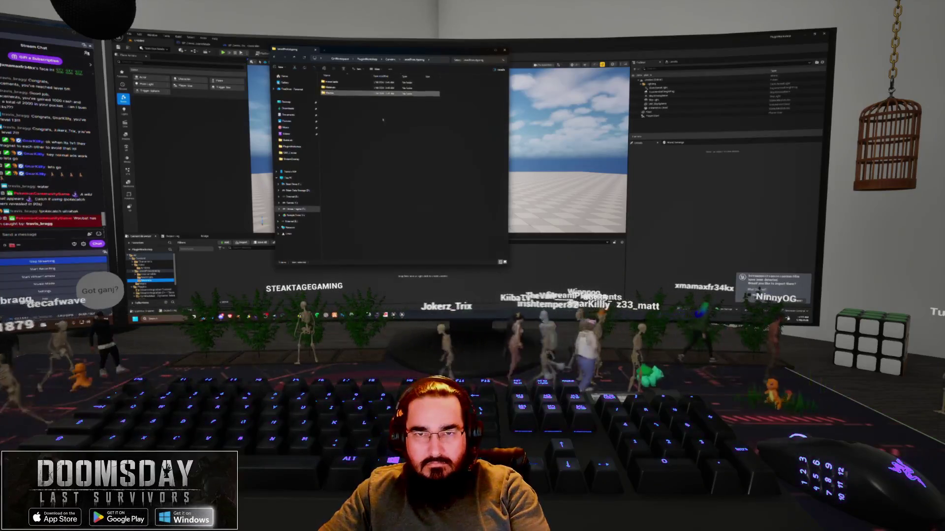
right_click(334, 89)
left_click(382, 114)
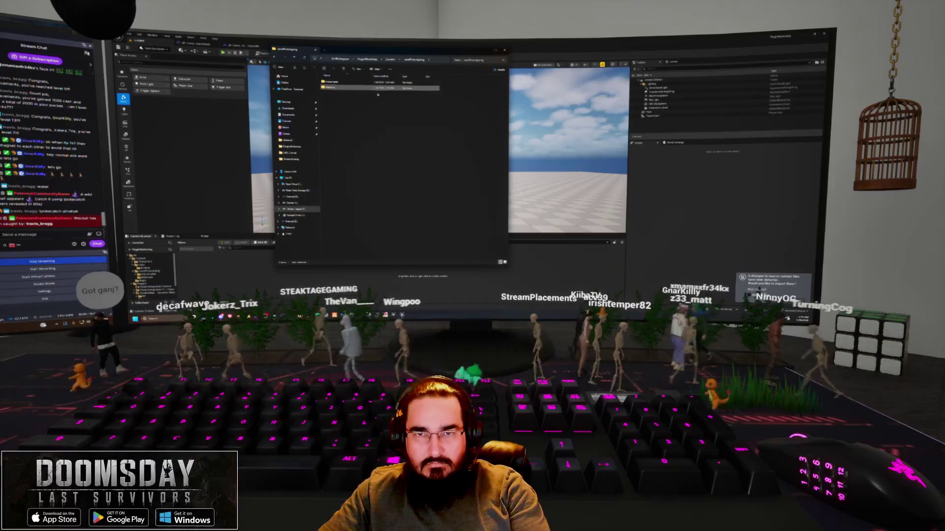
right_click(344, 82)
left_click(383, 108)
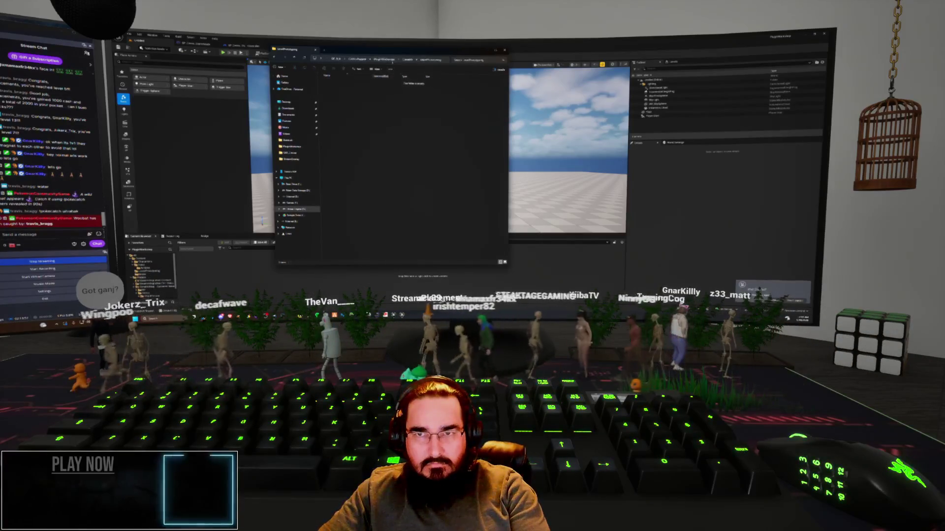
Step: Go up to the Content folder and close the File Explorer window
left_click(409, 60)
right_click(329, 115)
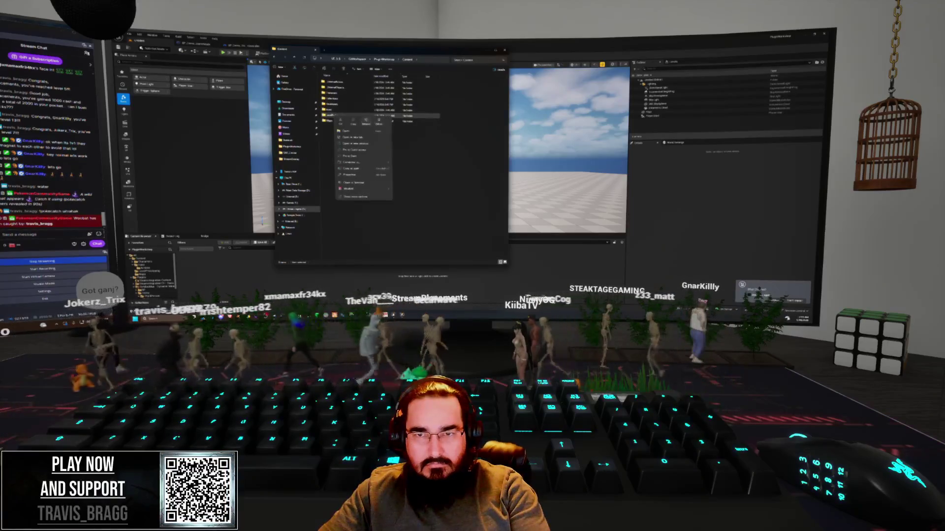
left_click(375, 124)
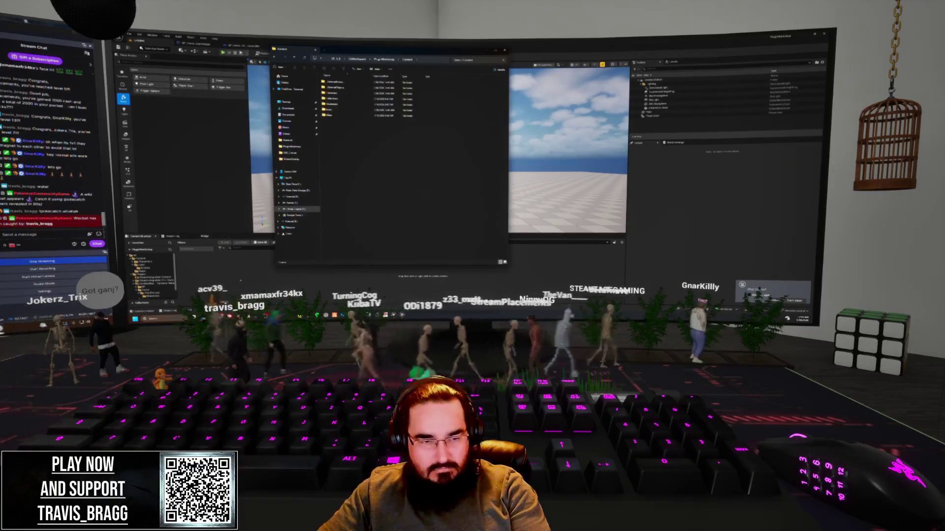
key("alt+F4")
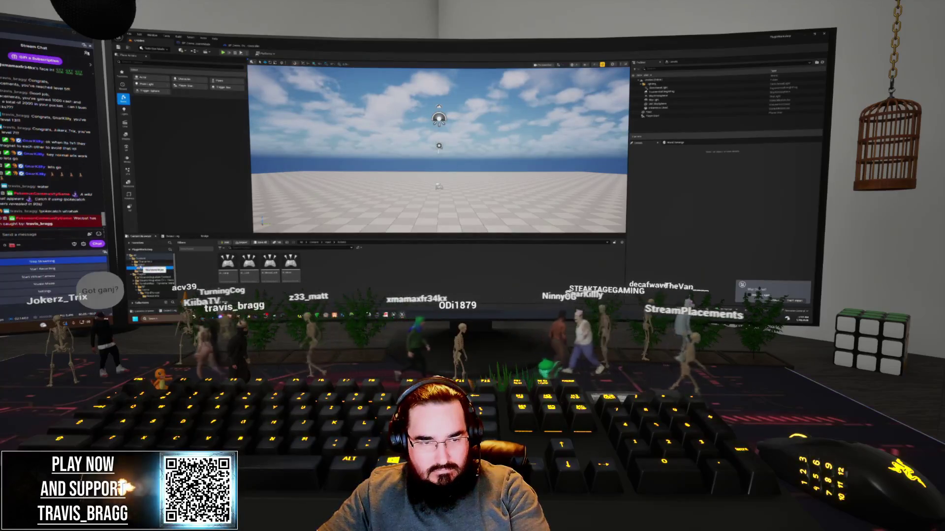
Step: Delete the template asset folders, confirming the removal inside the Characters folder
left_click(148, 266)
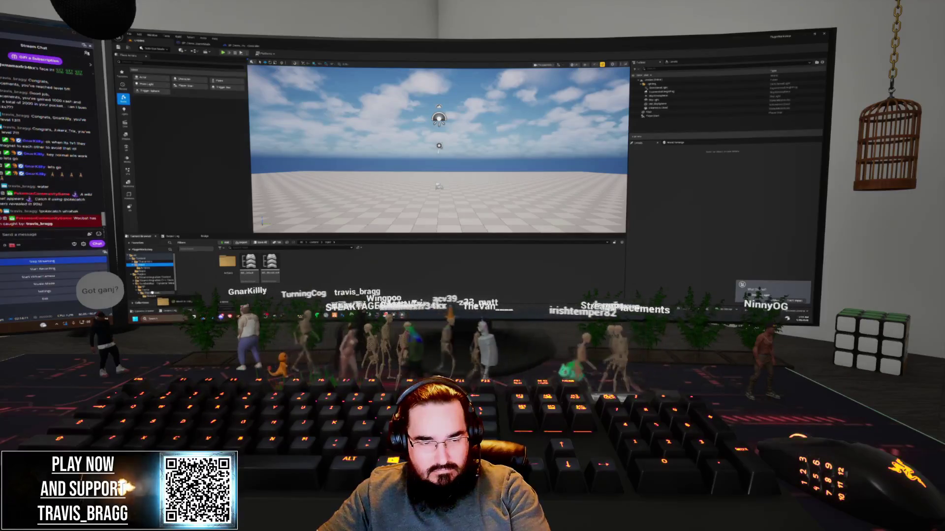
left_click(167, 304)
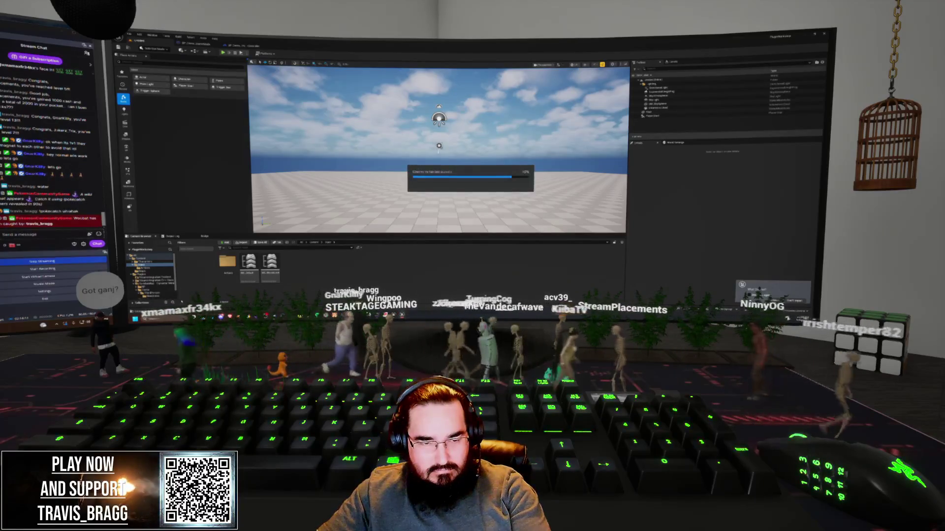
left_click(146, 262)
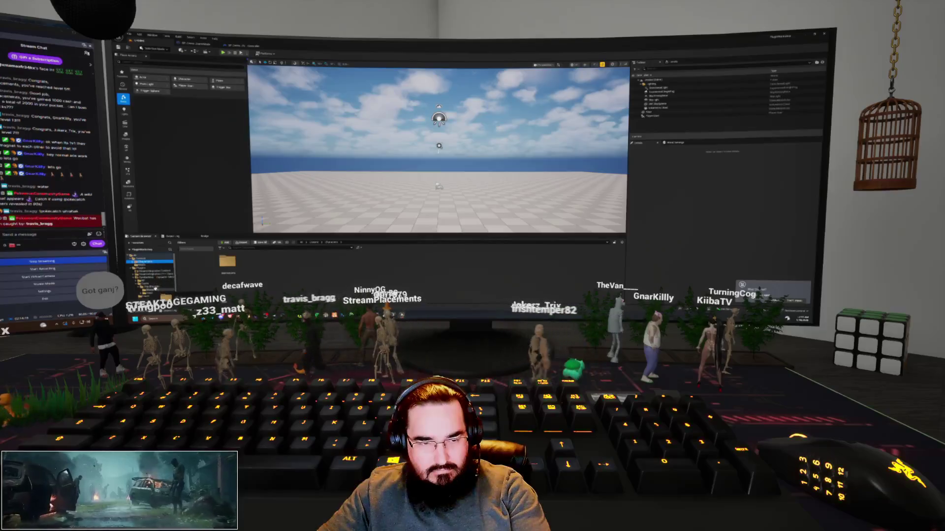
left_click(166, 295)
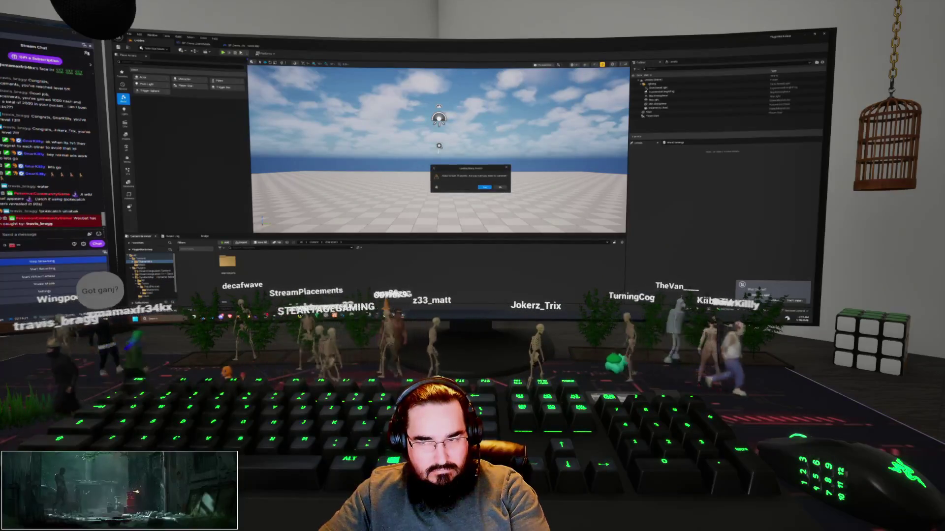
left_click(500, 188)
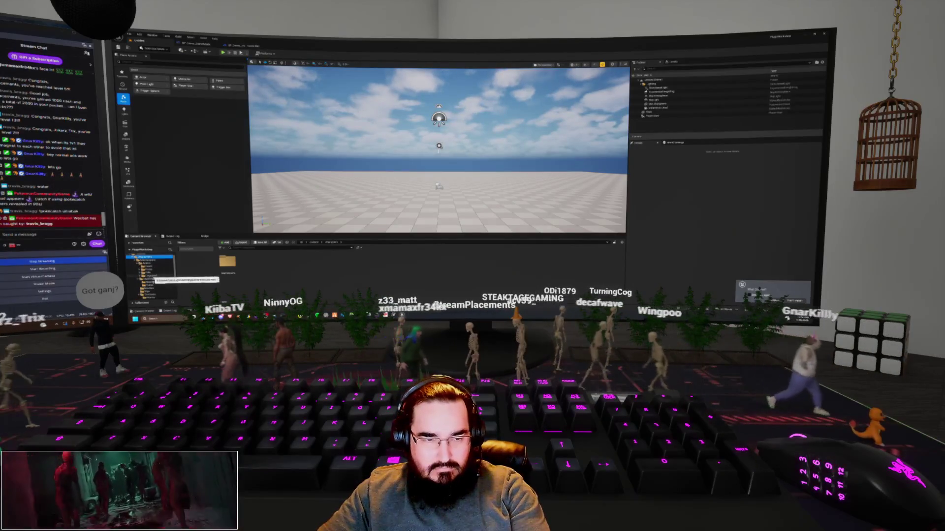
Step: Force-delete the still-referenced mannequin animation and material assets
left_click(149, 270)
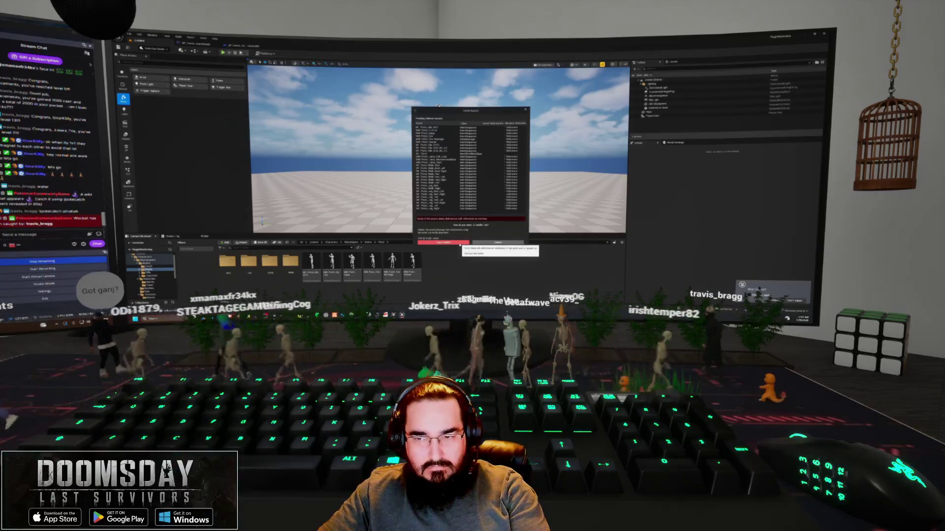
left_click(459, 244)
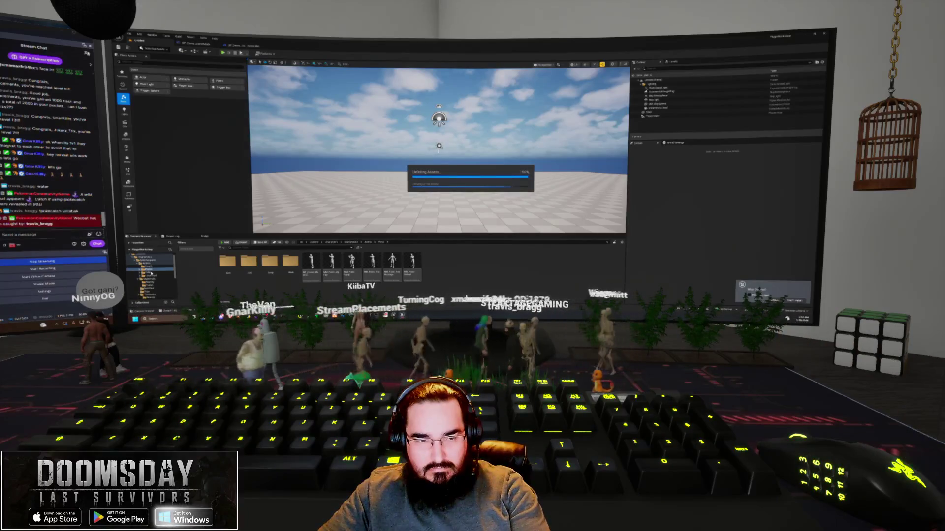
left_click(149, 270)
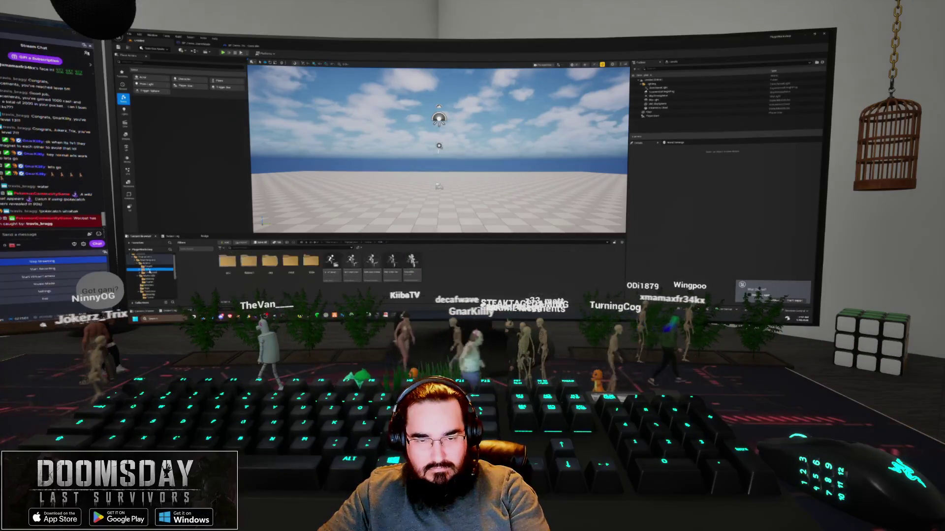
left_click(160, 279)
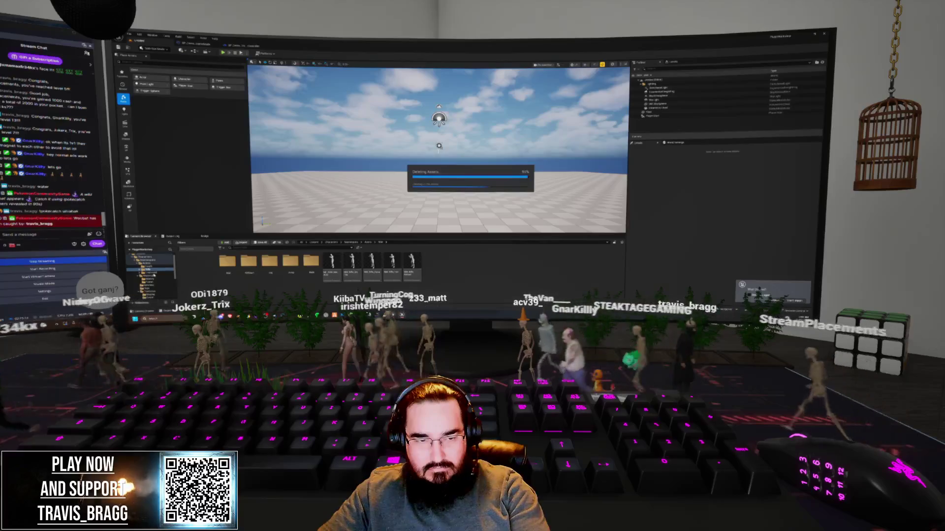
left_click(150, 267)
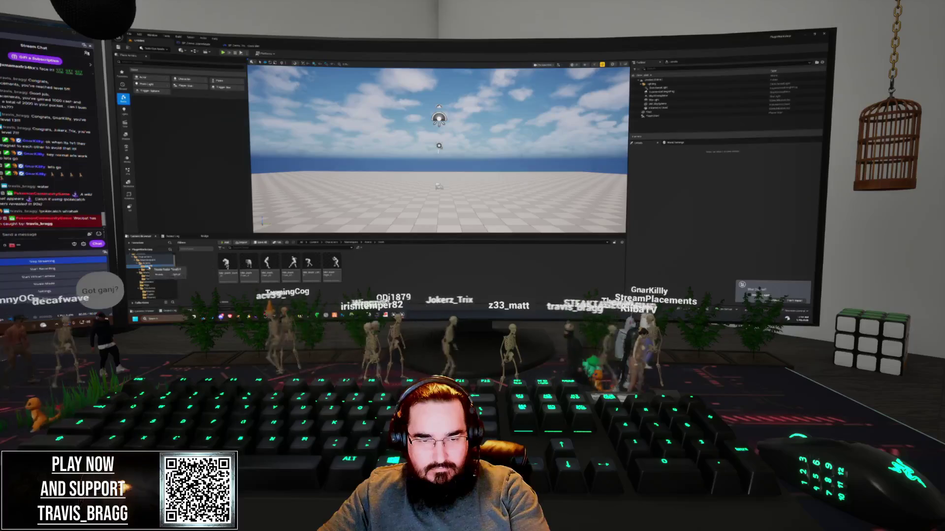
key("Delete")
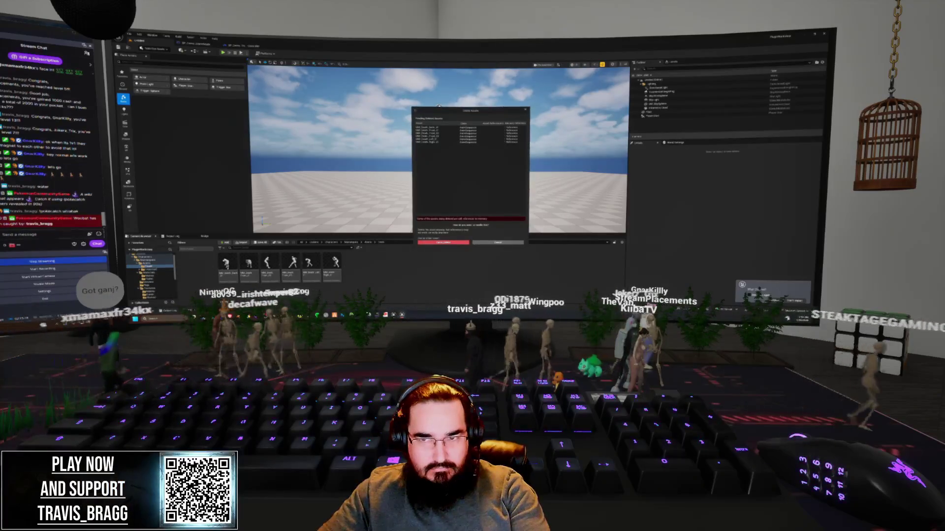
left_click(442, 243)
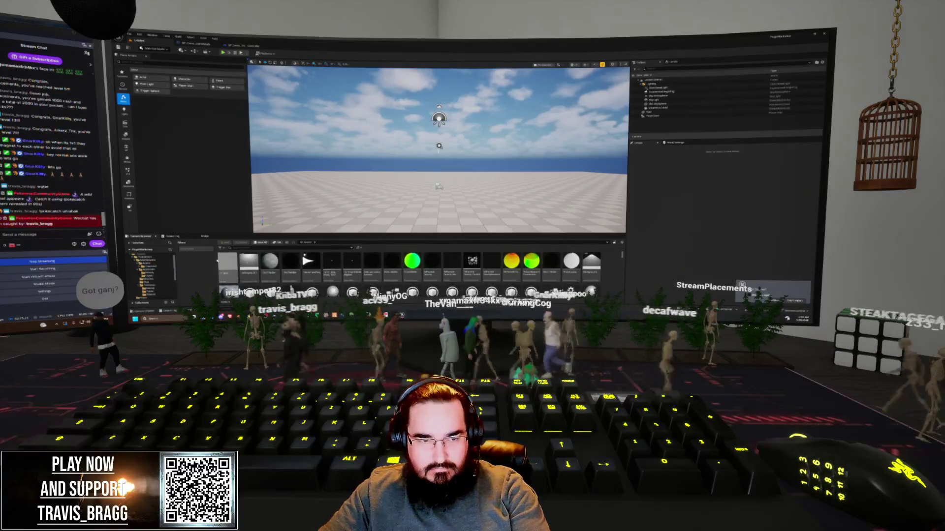
Step: Drag the first of the four mannequin subfolders into another folder and open it
left_click(150, 266)
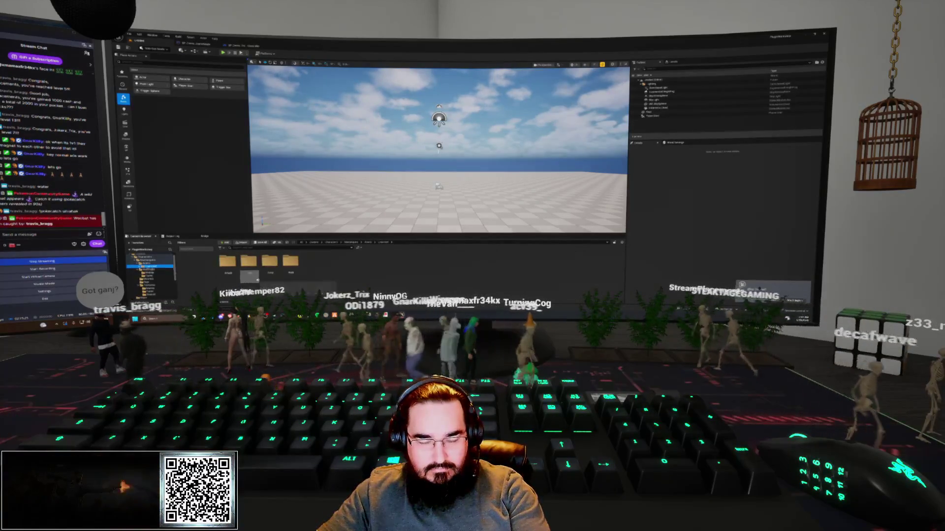
left_click(228, 273)
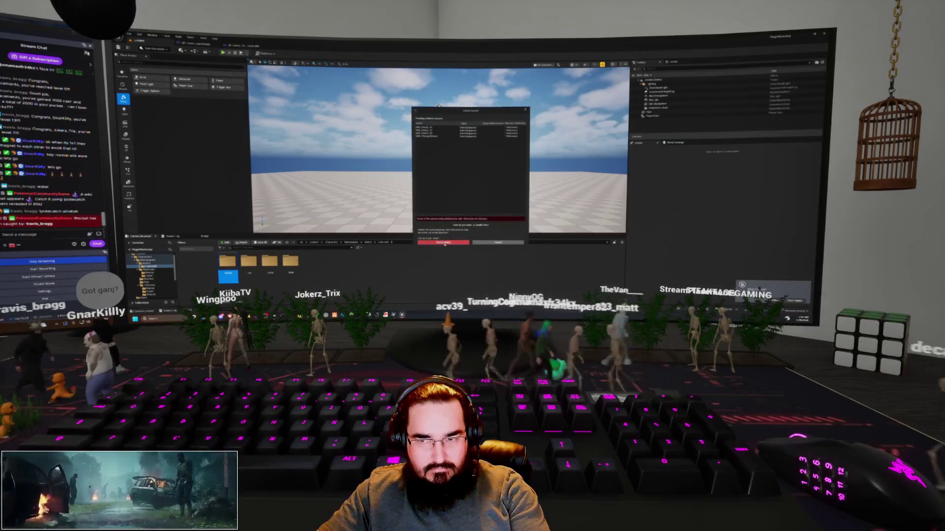
left_click_drag(228, 273, 258, 273)
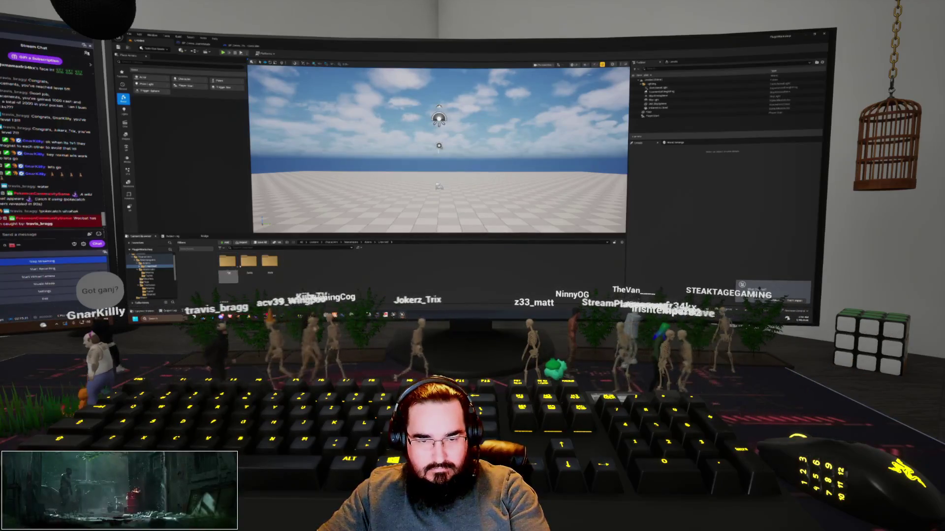
double_click(261, 268)
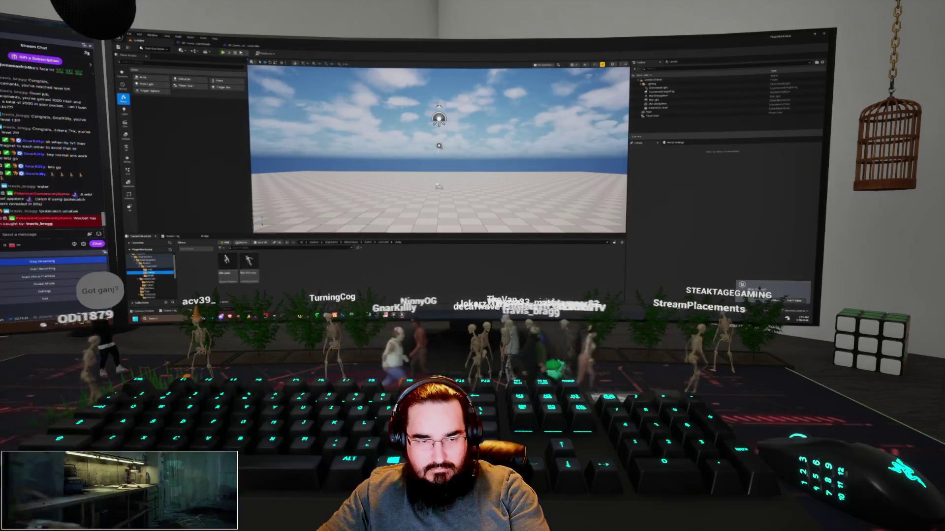
Step: Drop the folder into its new parent and save all modified content
left_click_drag(152, 273, 159, 289)
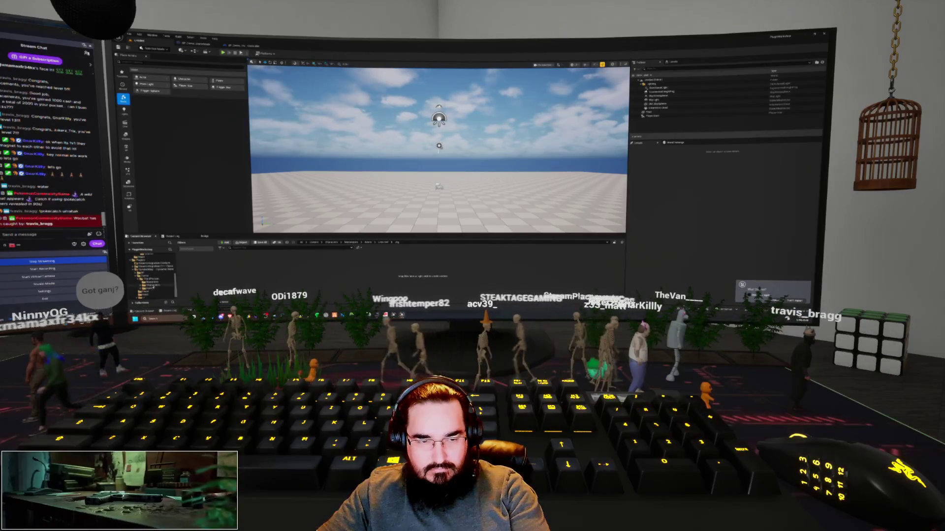
left_click(153, 288)
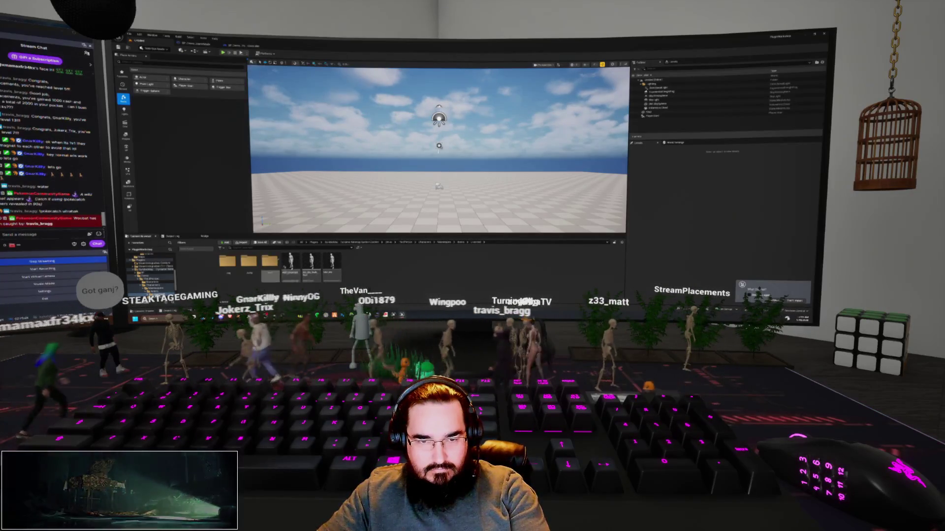
left_click(261, 243)
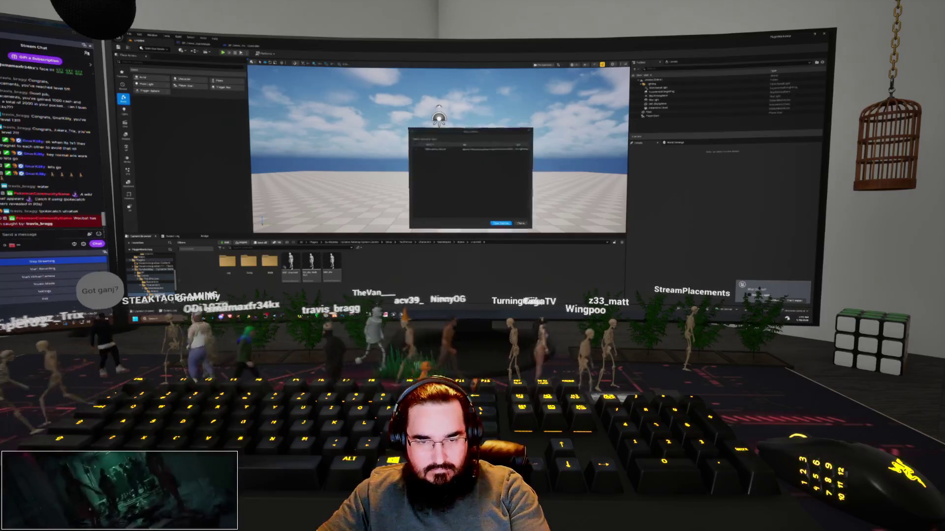
left_click(501, 224)
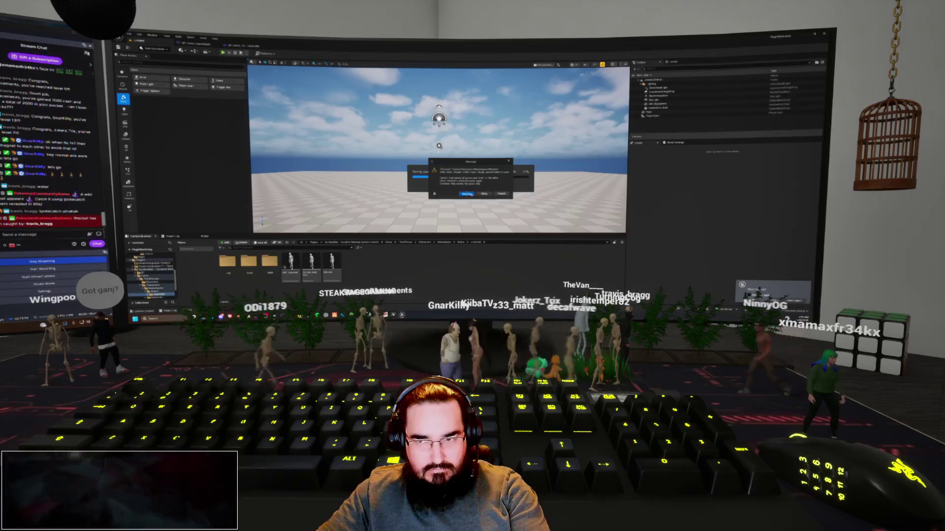
key("Return")
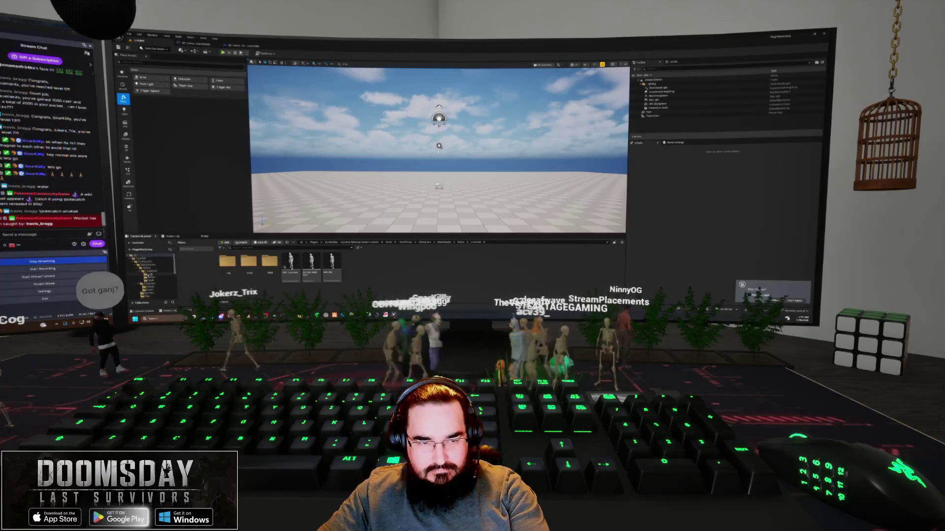
Step: Run Fix Up Redirectors on the content folders
right_click(147, 260)
left_click(175, 226)
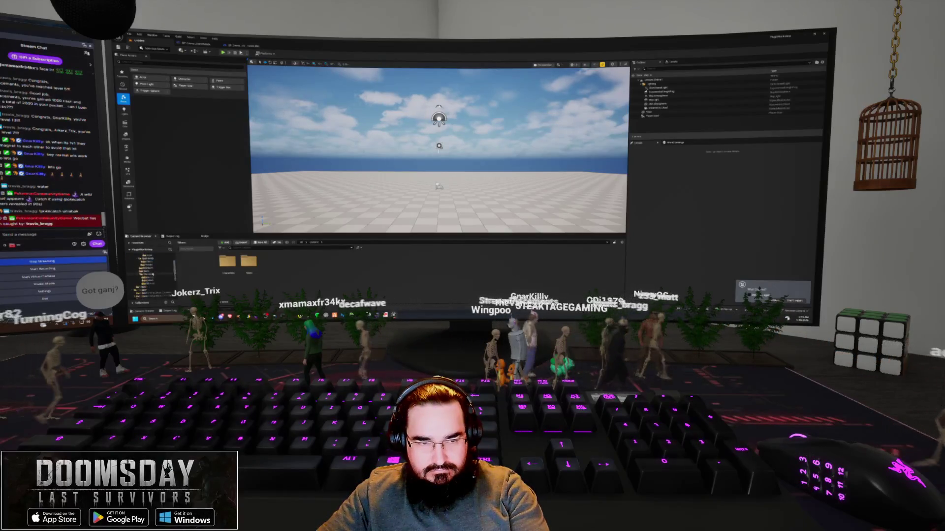
scroll(150, 276, "down", 3)
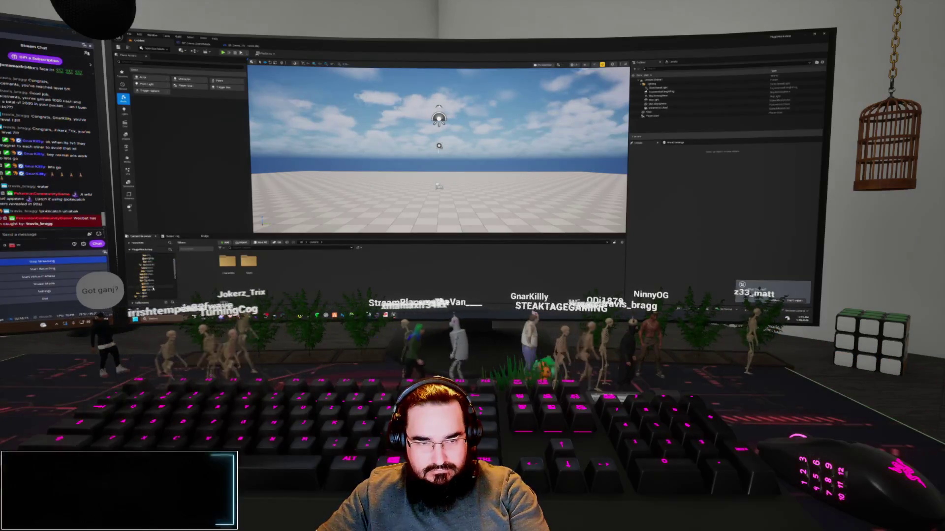
left_click(150, 280)
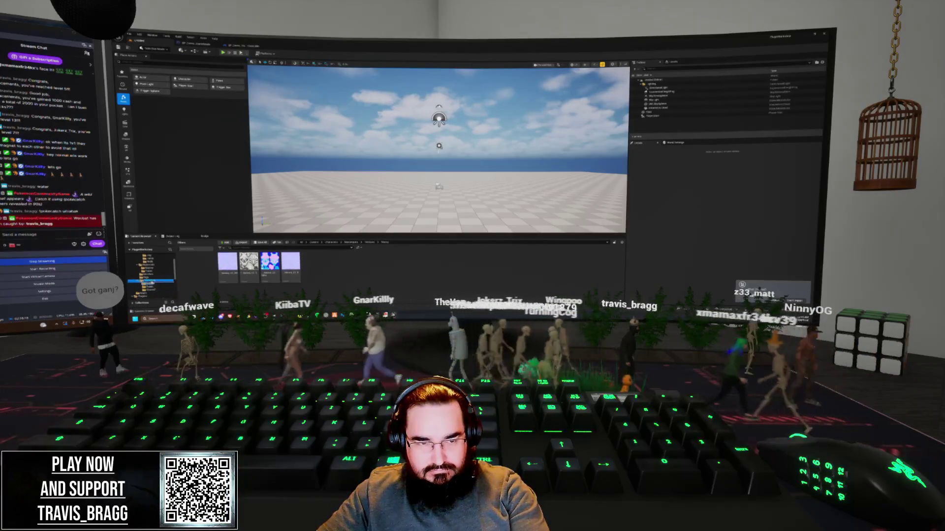
scroll(149, 286, "down", 2)
left_click(150, 261)
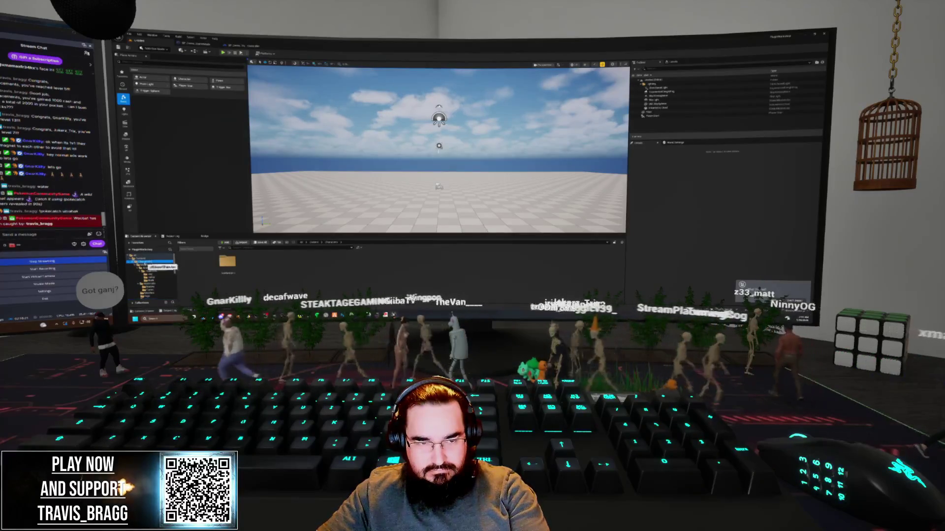
scroll(162, 281, "down", 2)
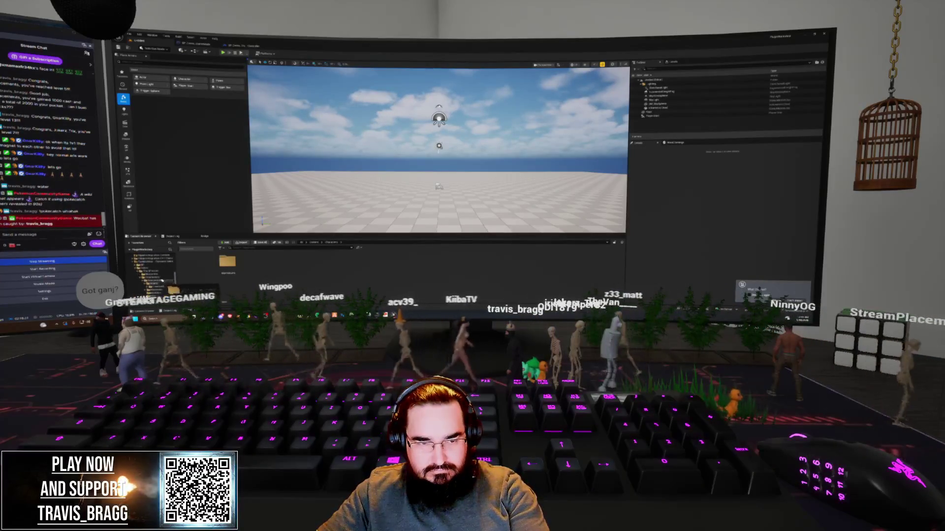
left_click(168, 280)
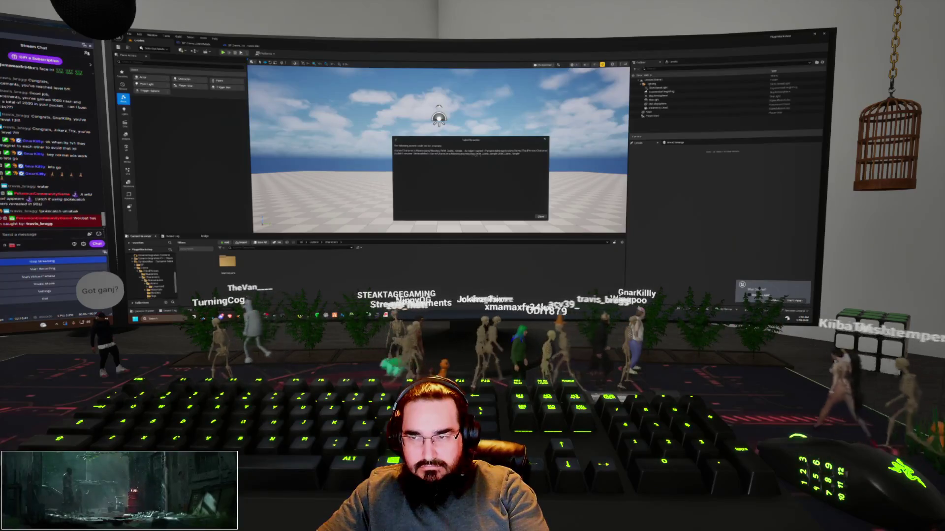
Step: Save the remaining unsaved asset with Save Selected and clear the messages
left_click(542, 217)
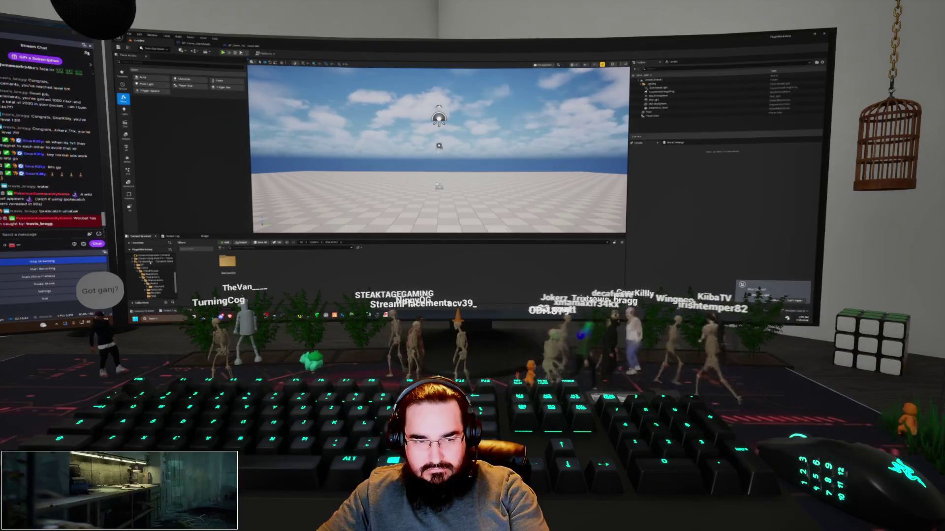
key("ctrl+shift+s")
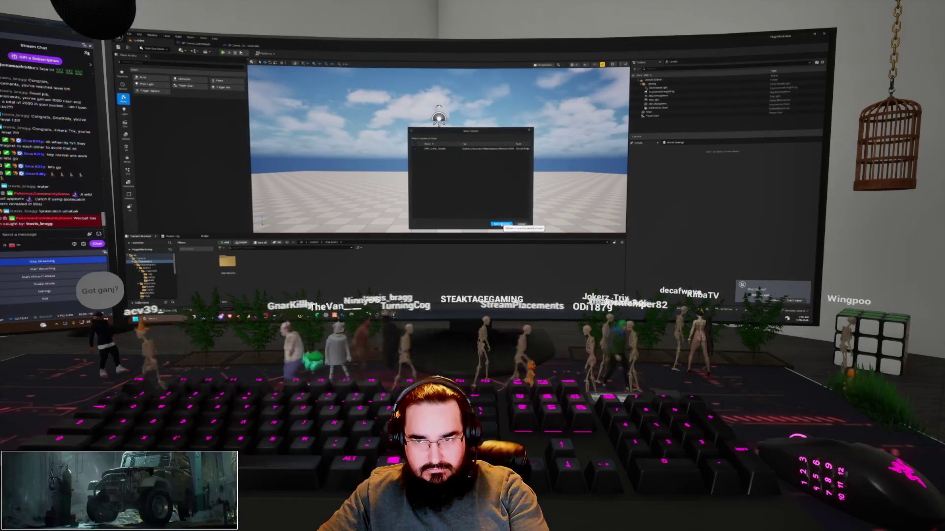
left_click(442, 149)
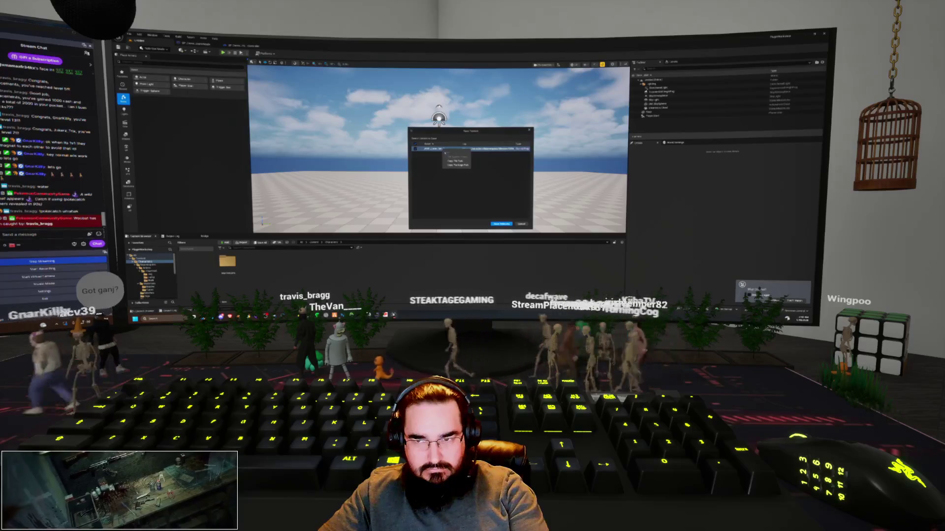
key("Return")
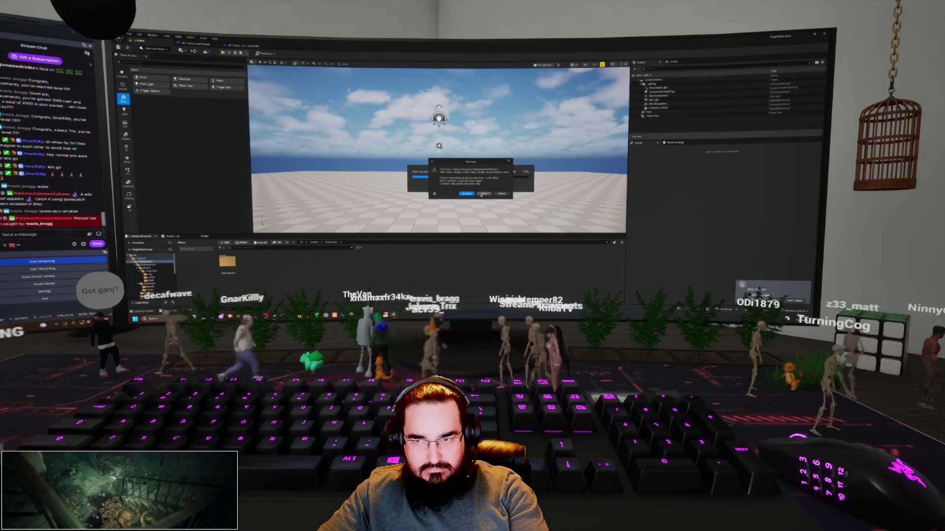
left_click(466, 193)
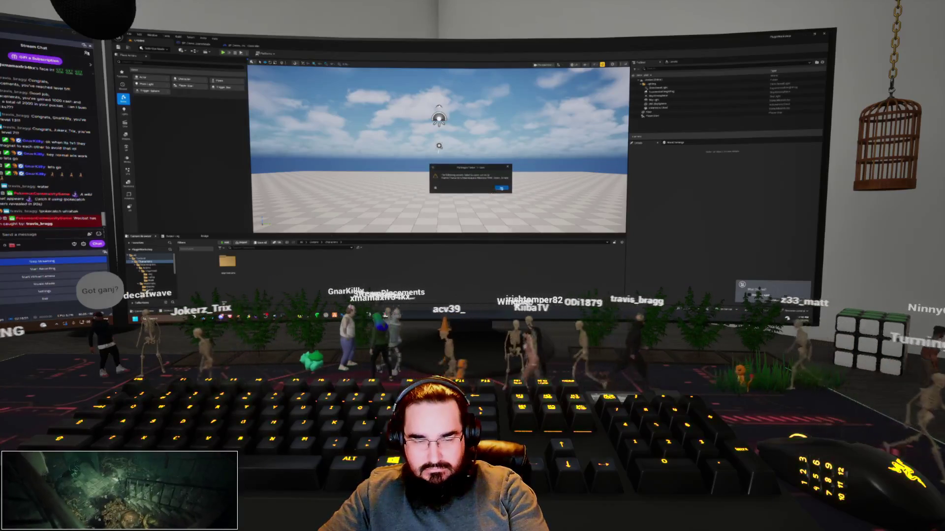
left_click(501, 188)
Step: Navigate the content tree to the folder holding SKM_Quinn_Simple
left_click(148, 265)
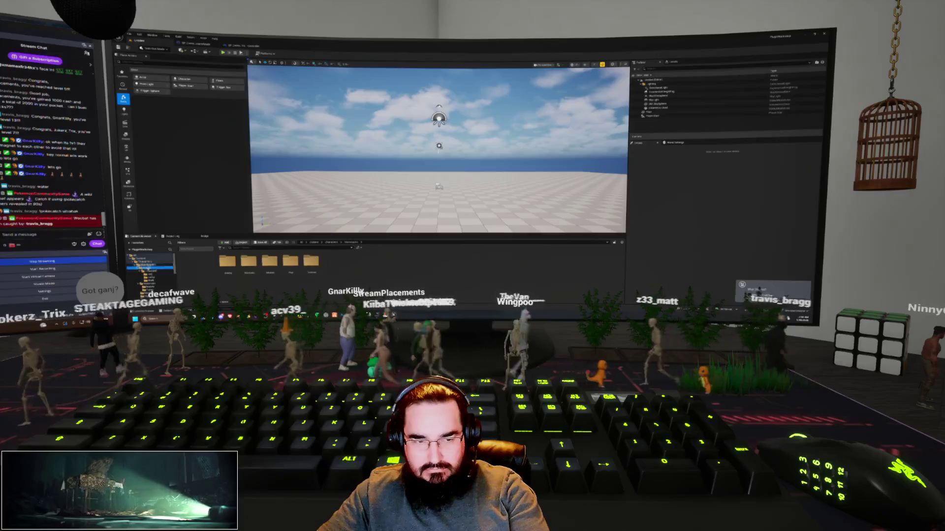
left_click(148, 268)
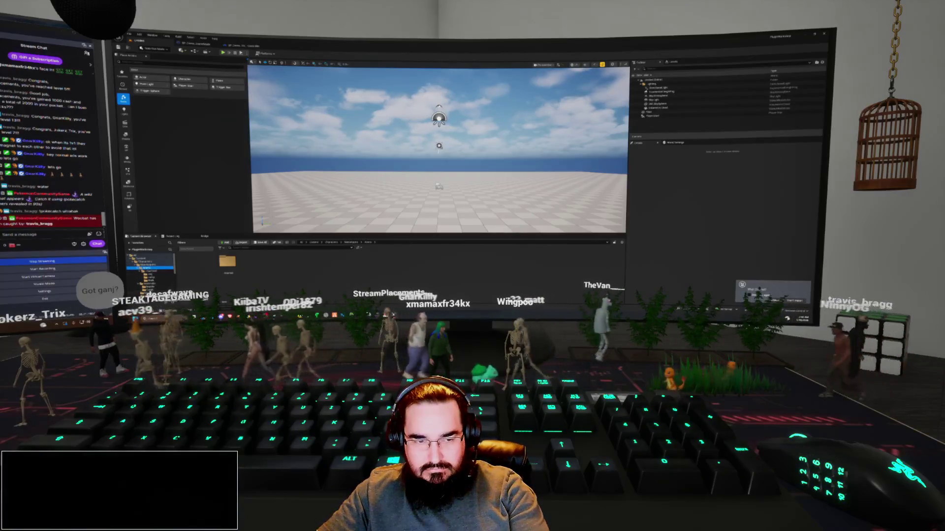
left_click(148, 275)
Step: Open SKM_Quinn_Simple, save it through the prompts, and return to the level editor
double_click(227, 265)
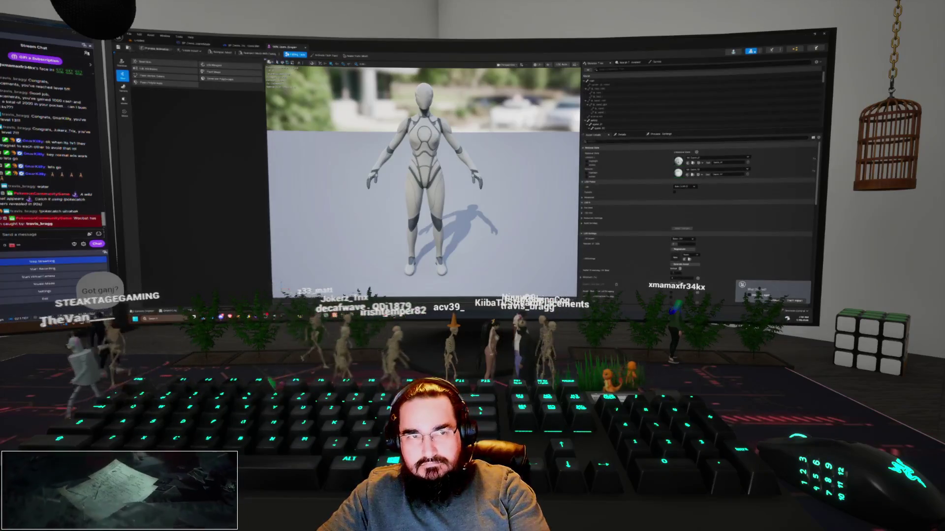
key("ctrl+s")
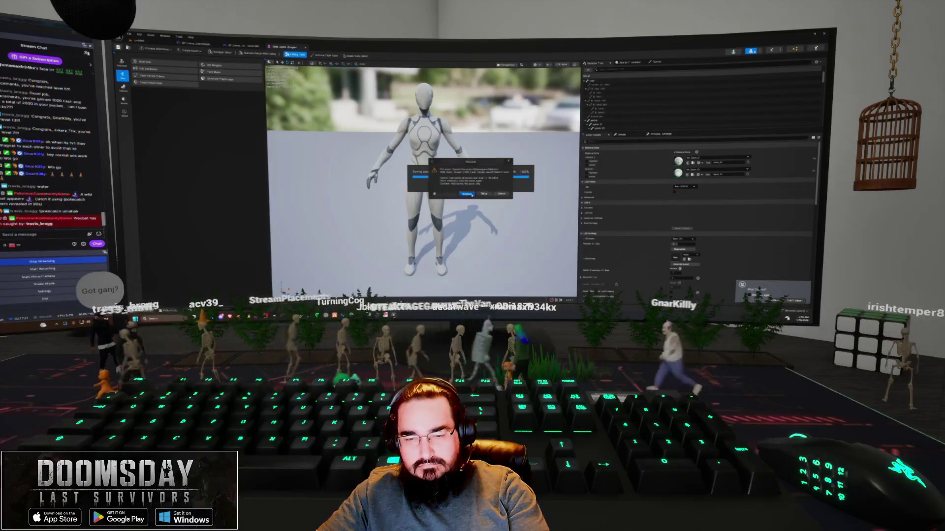
left_click(471, 195)
left_click(501, 187)
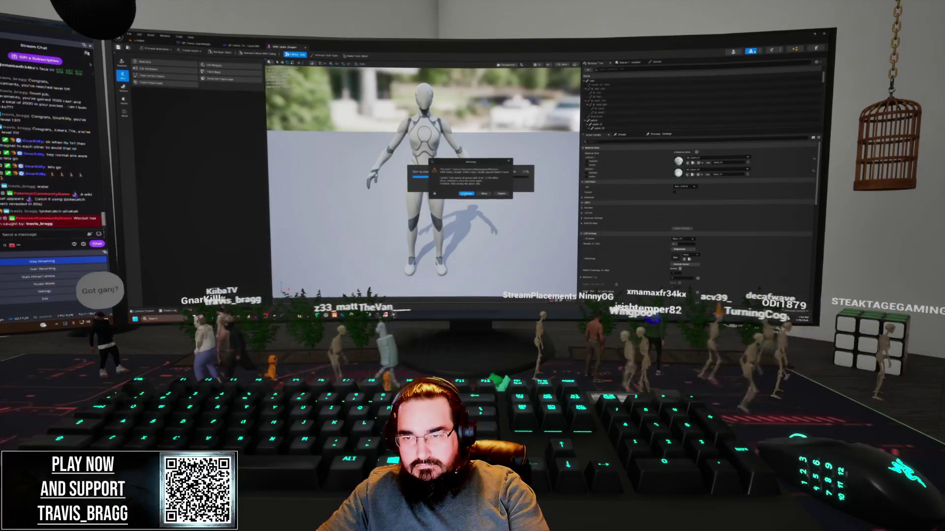
left_click(483, 194)
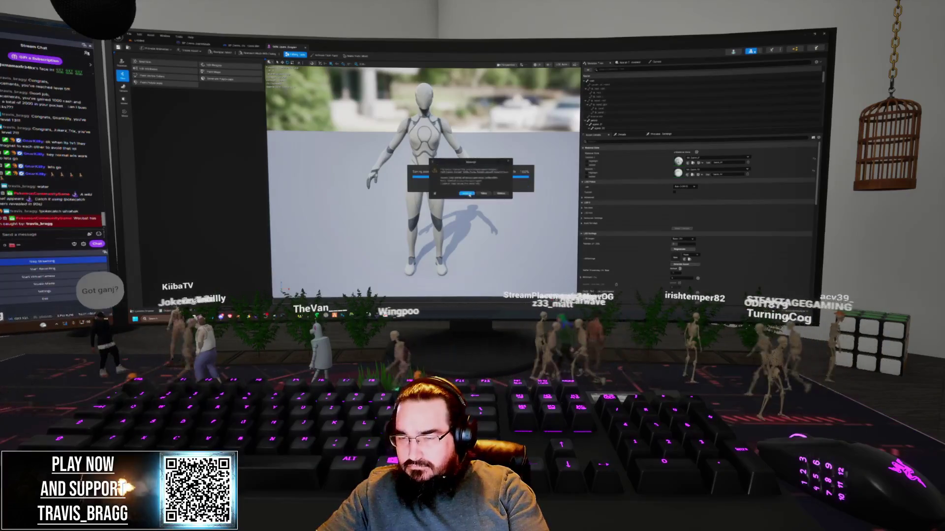
left_click(467, 194)
left_click(500, 188)
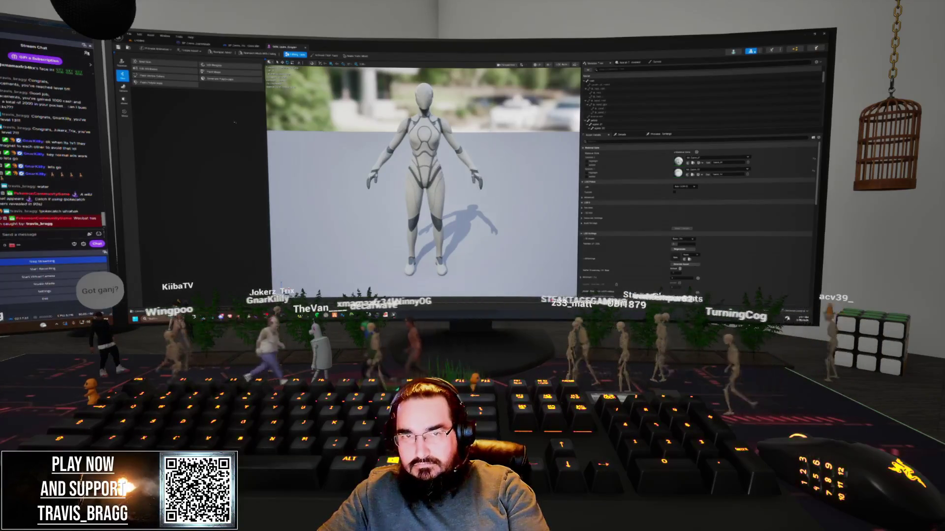
left_click(143, 41)
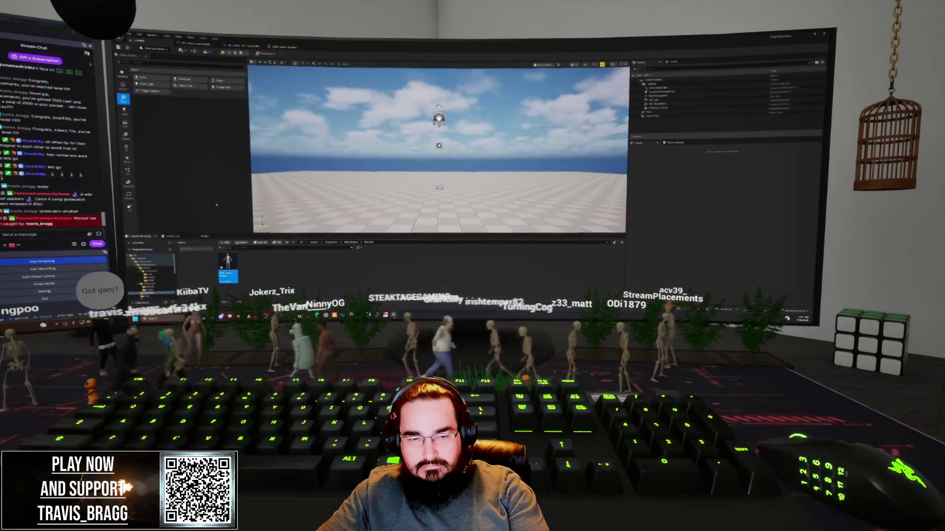
Step: Assign a different skeleton to SKM_Quinn_Simple via Skeleton > Assign Skeleton
right_click(227, 268)
mouse_move(246, 188)
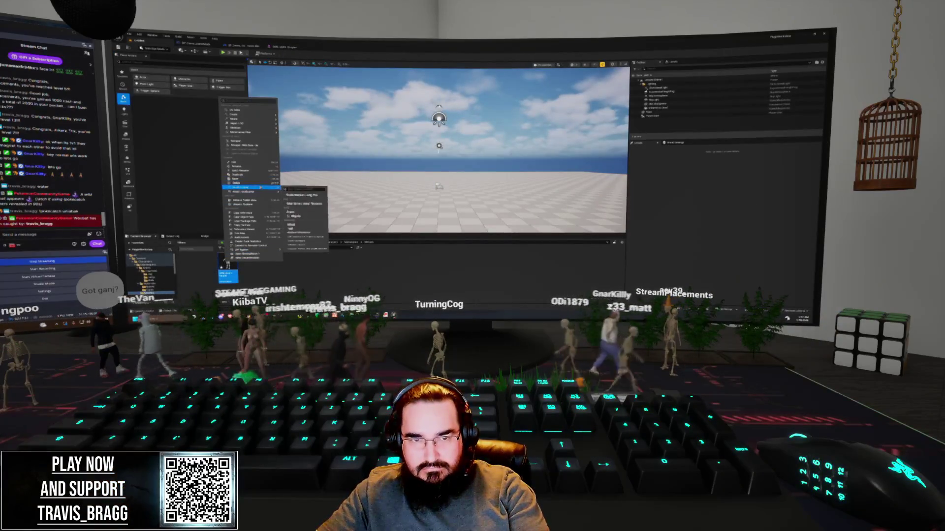
left_click(306, 225)
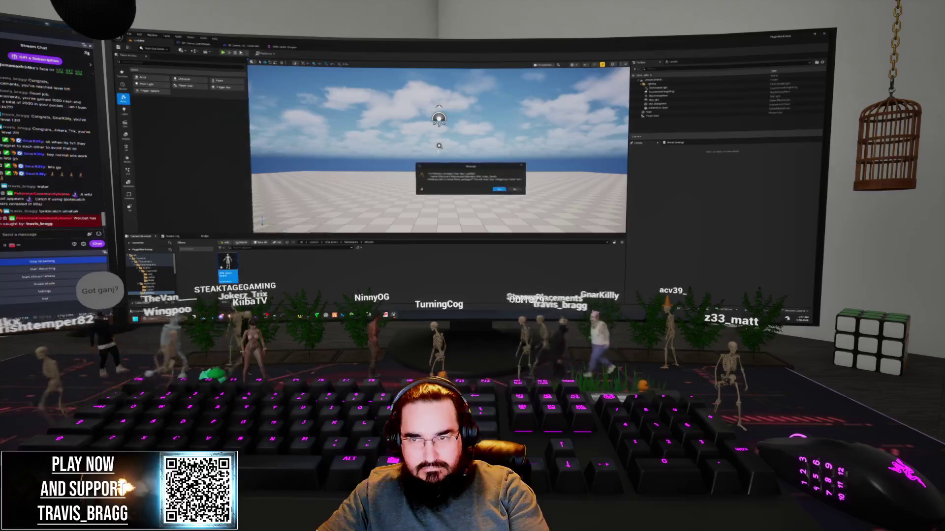
left_click(499, 190)
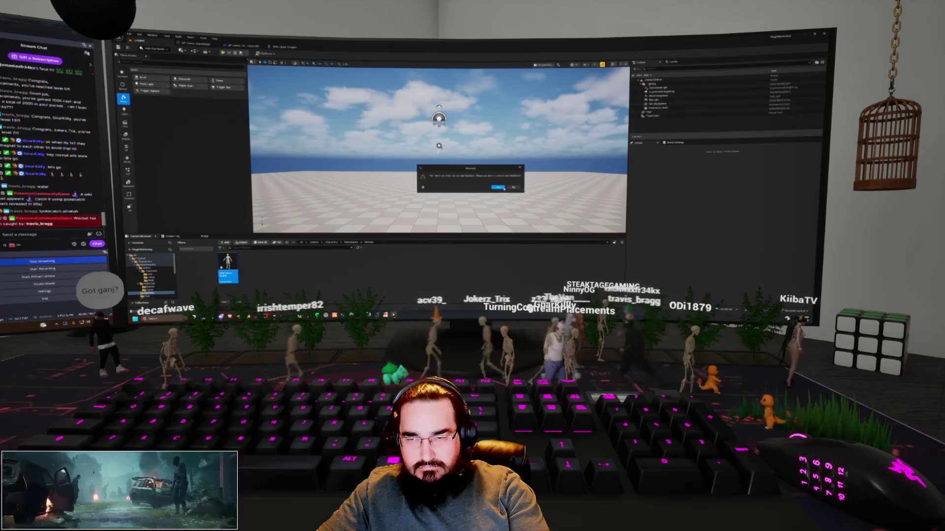
left_click(504, 189)
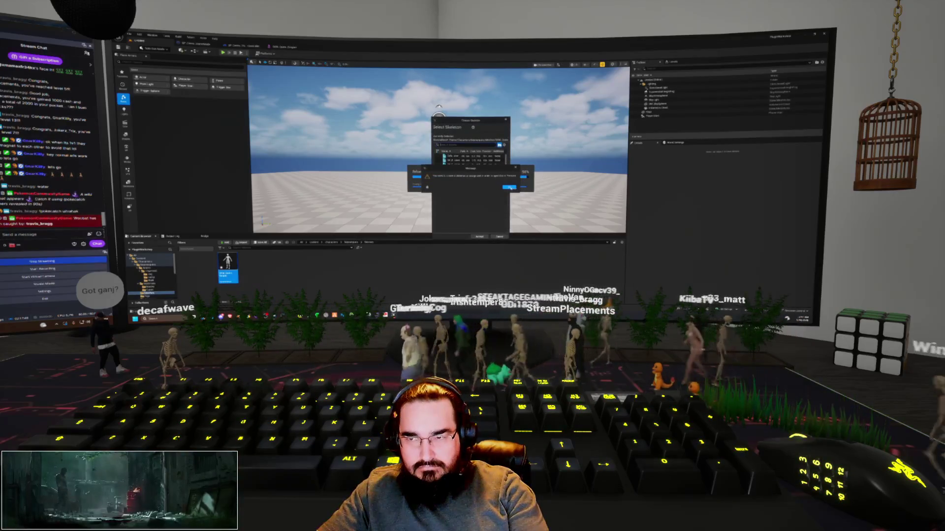
left_click(509, 188)
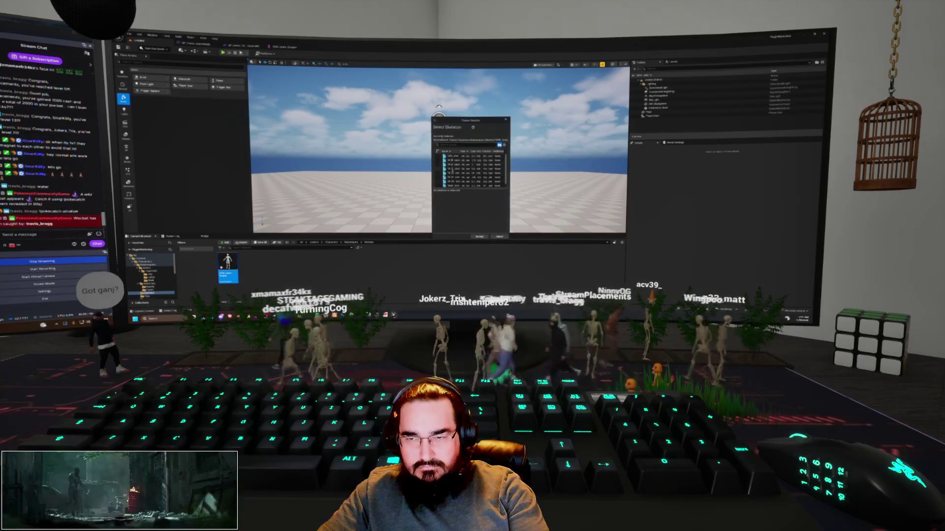
left_click(437, 173)
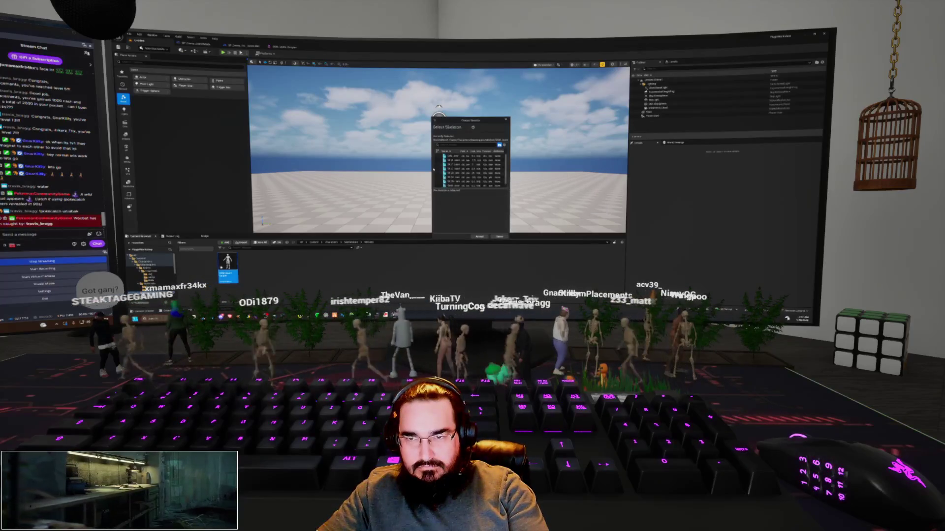
left_click_drag(433, 168, 359, 169)
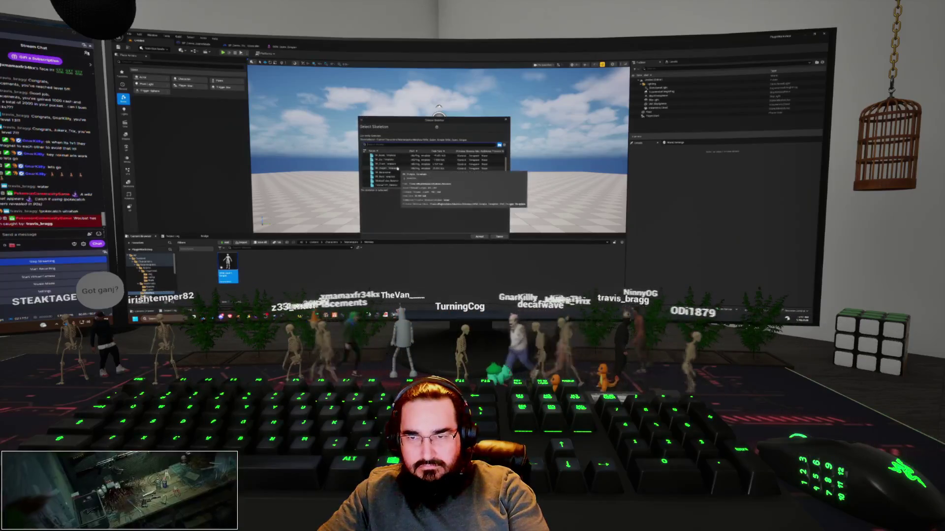
scroll(396, 170, "up", 2)
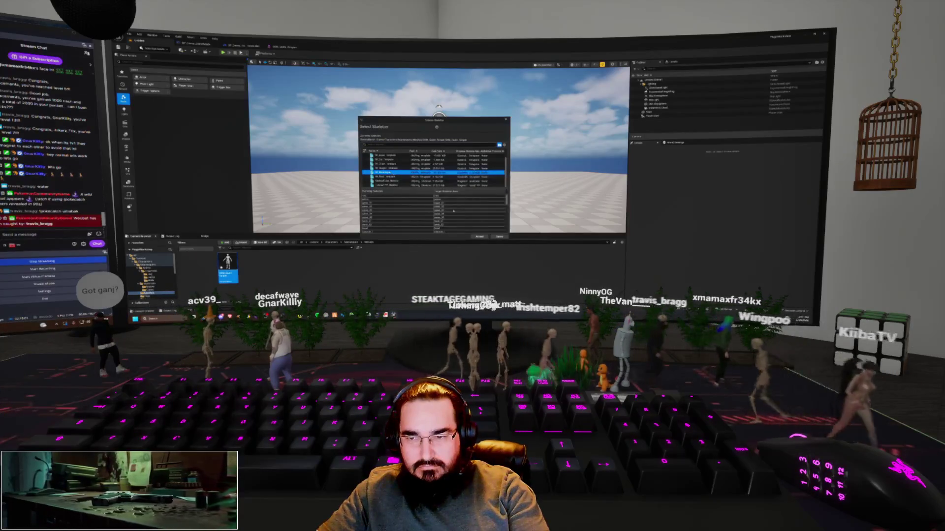
left_click(479, 237)
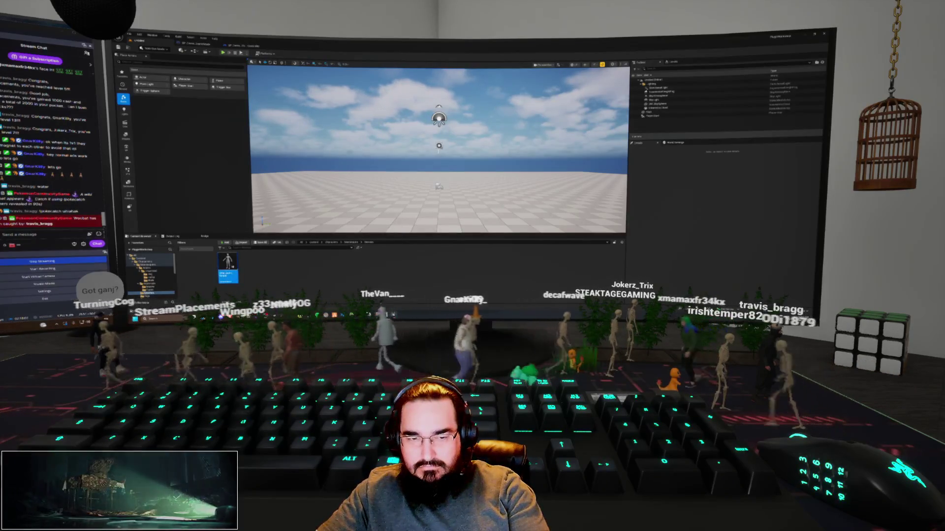
Step: Delete the assets inside a lower content folder
scroll(156, 283, "down", 3)
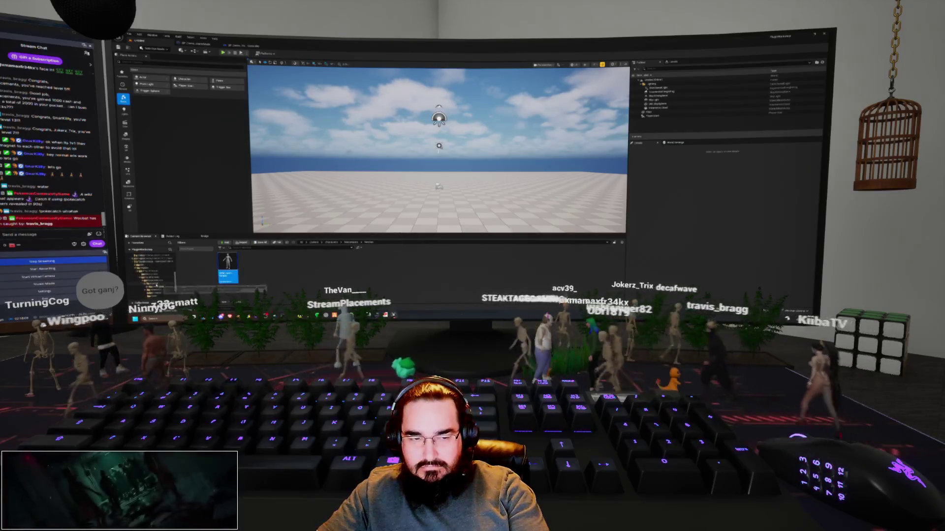
scroll(157, 283, "up", 3)
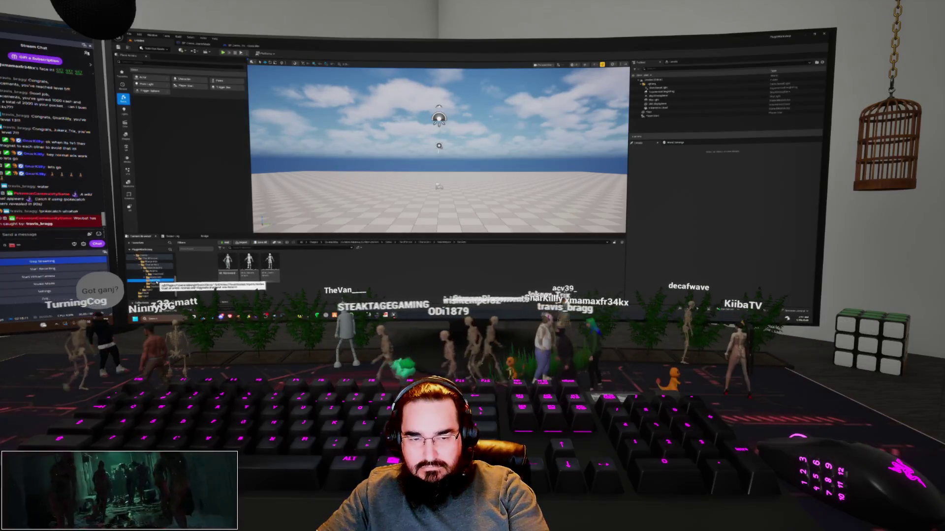
mouse_move(276, 275)
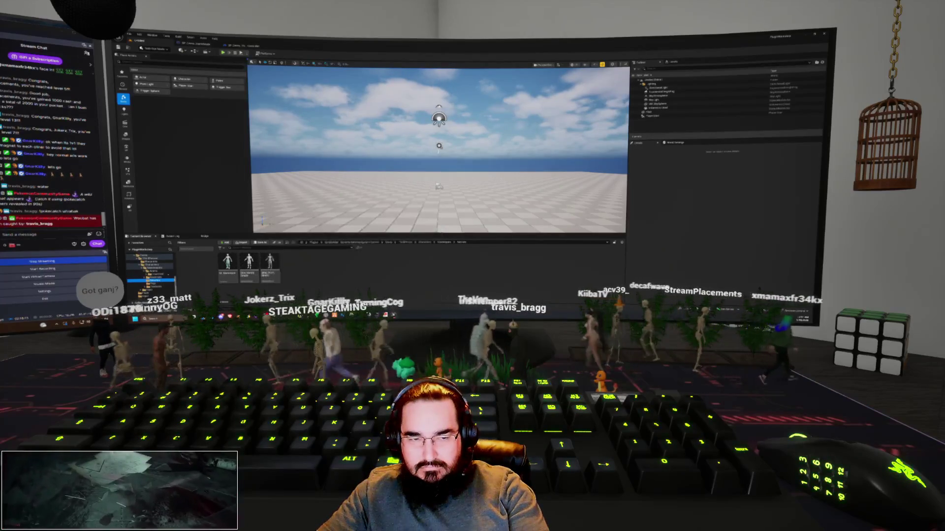
scroll(156, 271, "down", 3)
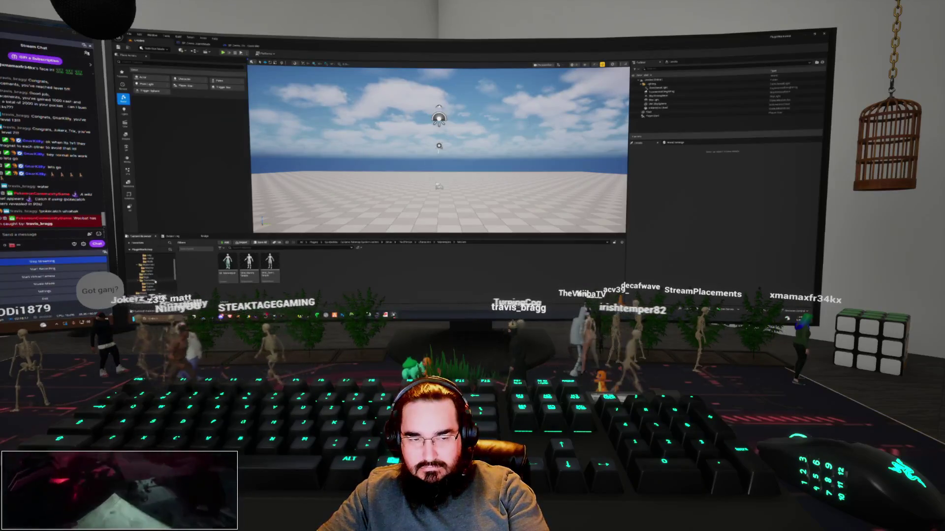
left_click(147, 274)
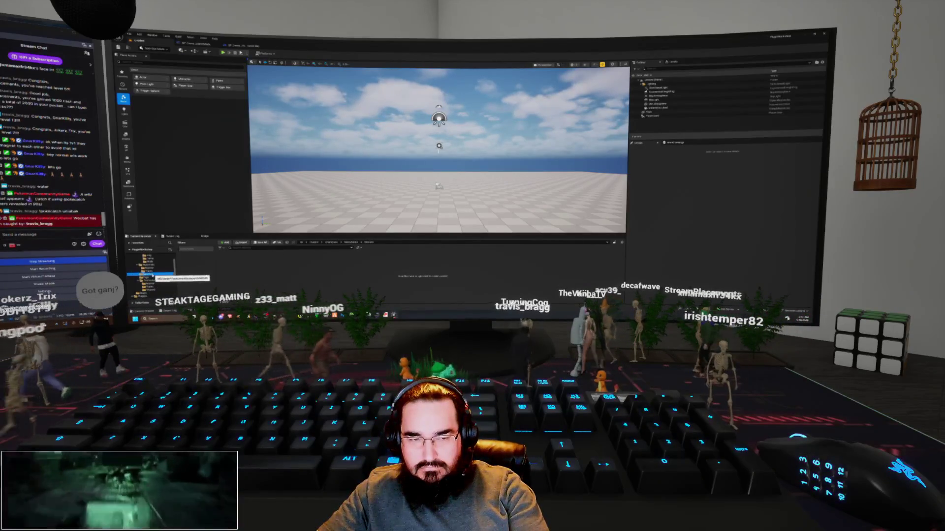
left_click(147, 264)
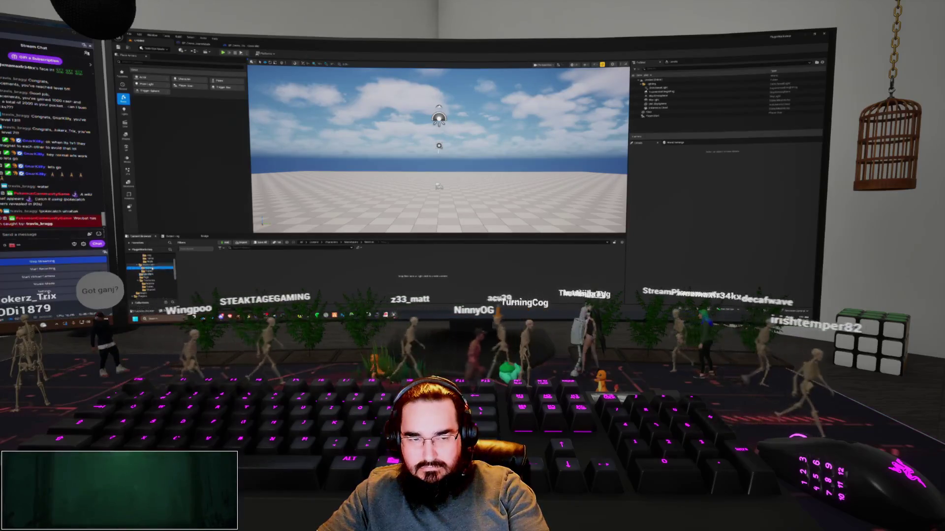
left_click(148, 292)
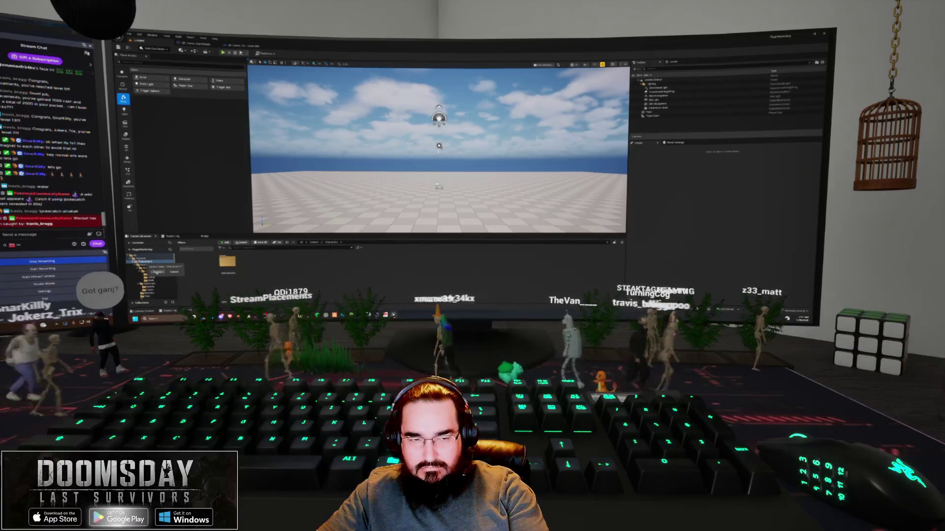
left_click(158, 272)
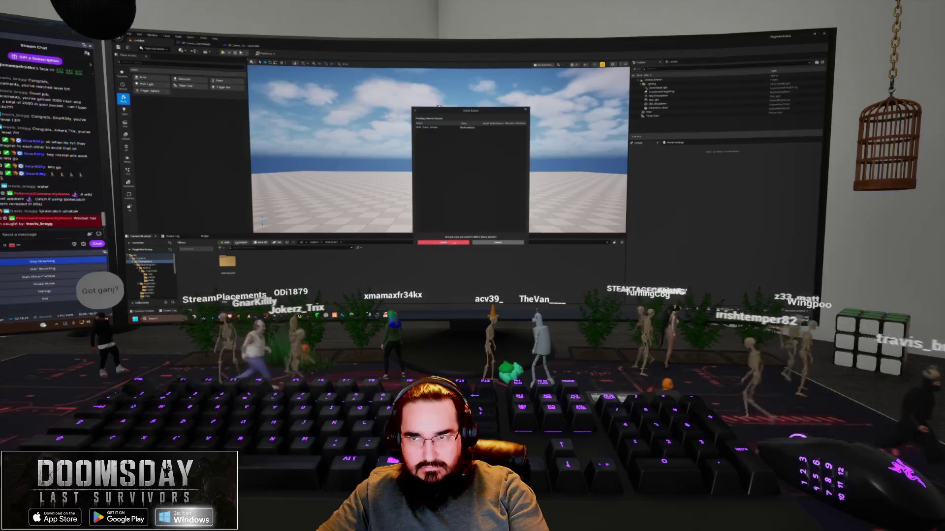
left_click(442, 242)
Step: Reveal a content folder on disk using Show in Explorer
double_click(227, 262)
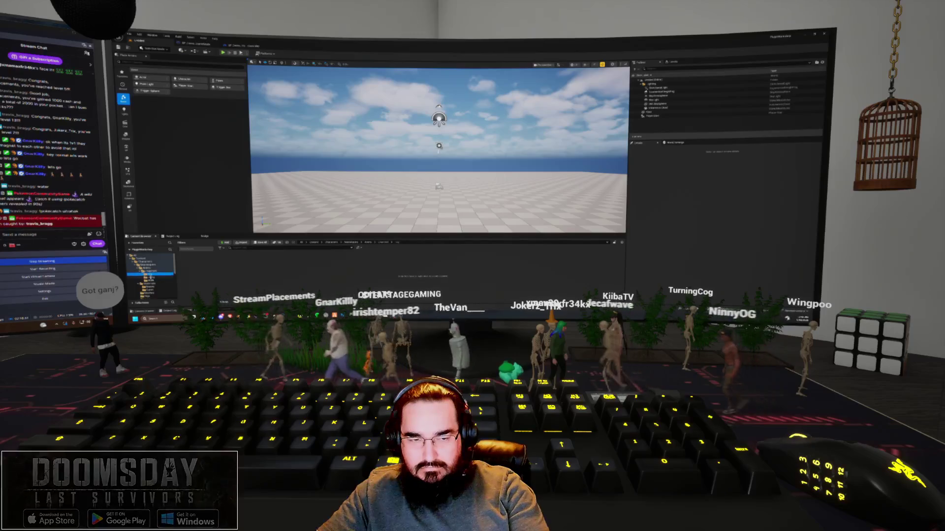
left_click(151, 292)
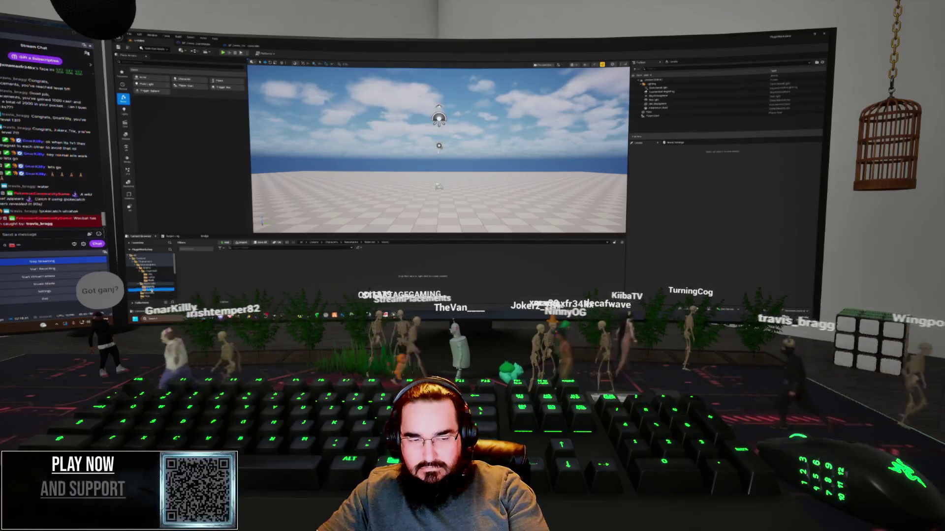
left_click(147, 284)
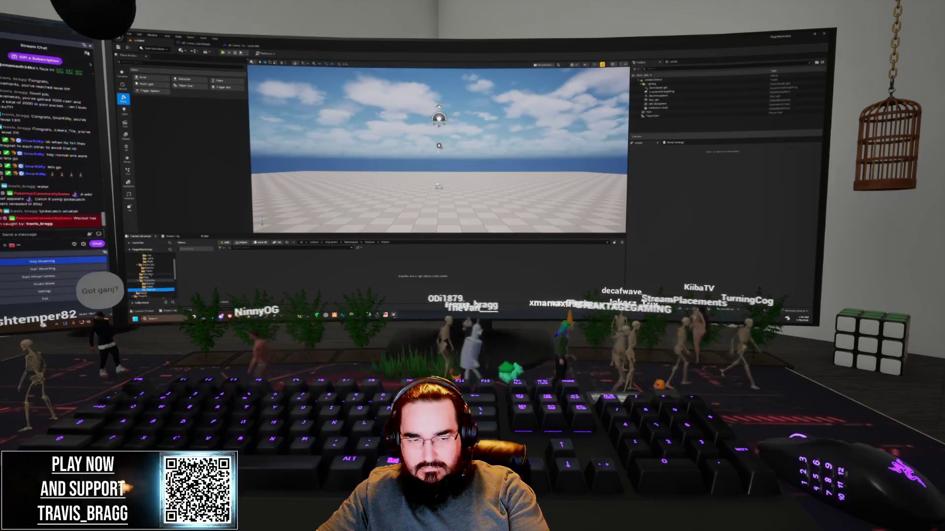
scroll(150, 276, "up", 5)
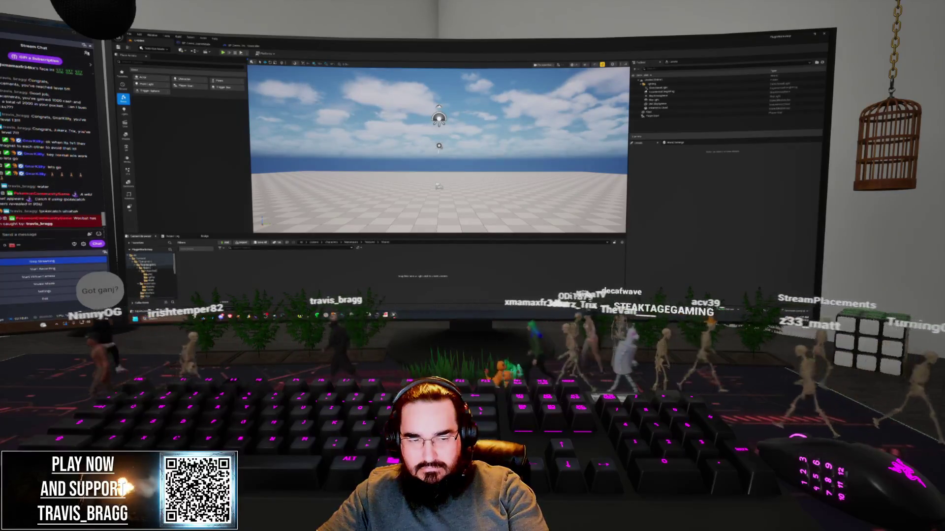
right_click(148, 290)
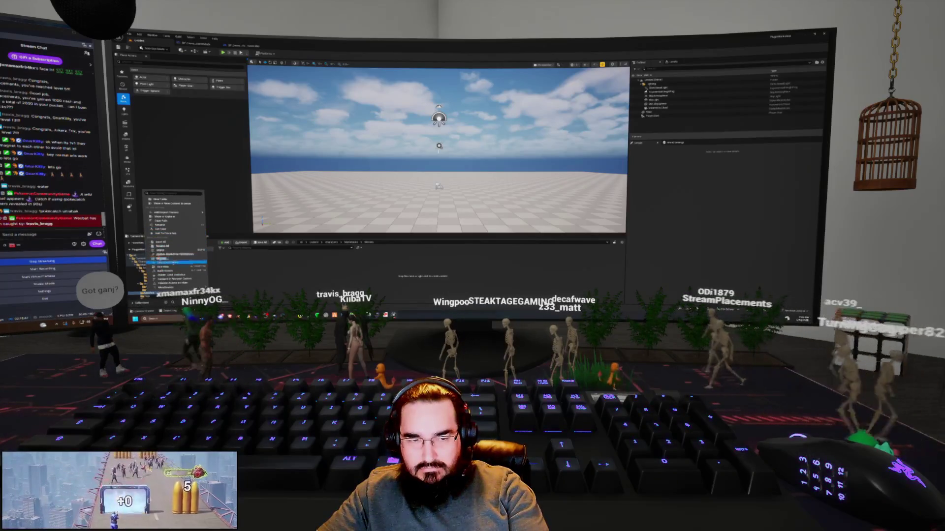
left_click(169, 218)
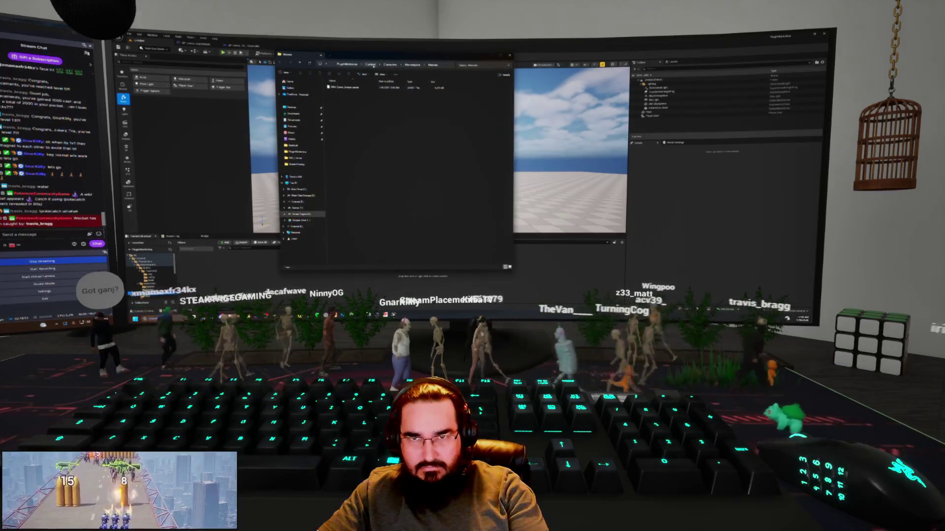
Step: Try to delete a folder in the Content directory, cancelling when Windows reports it in use
left_click(370, 64)
right_click(338, 99)
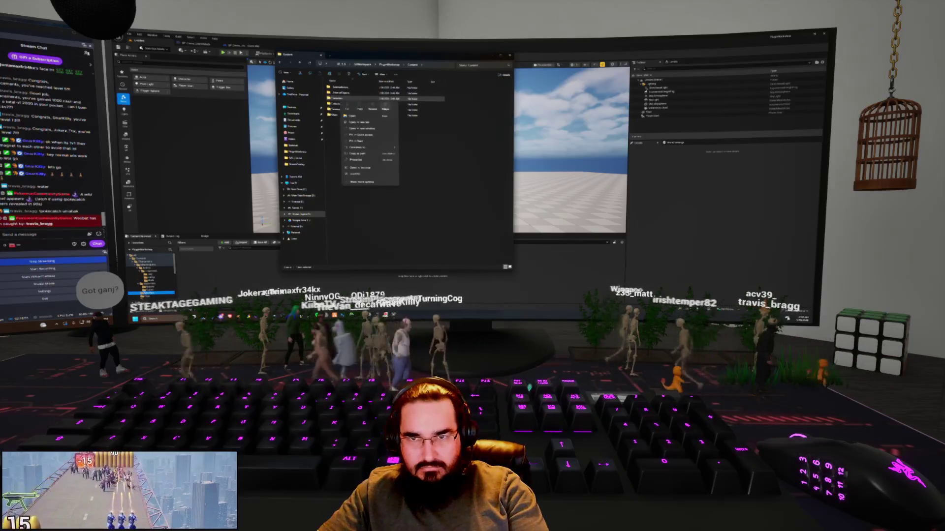
left_click(386, 108)
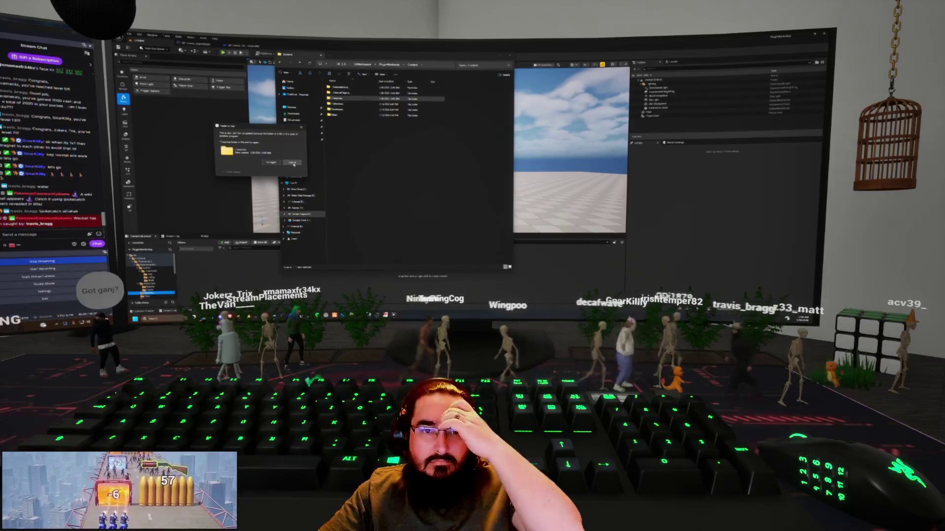
left_click(292, 162)
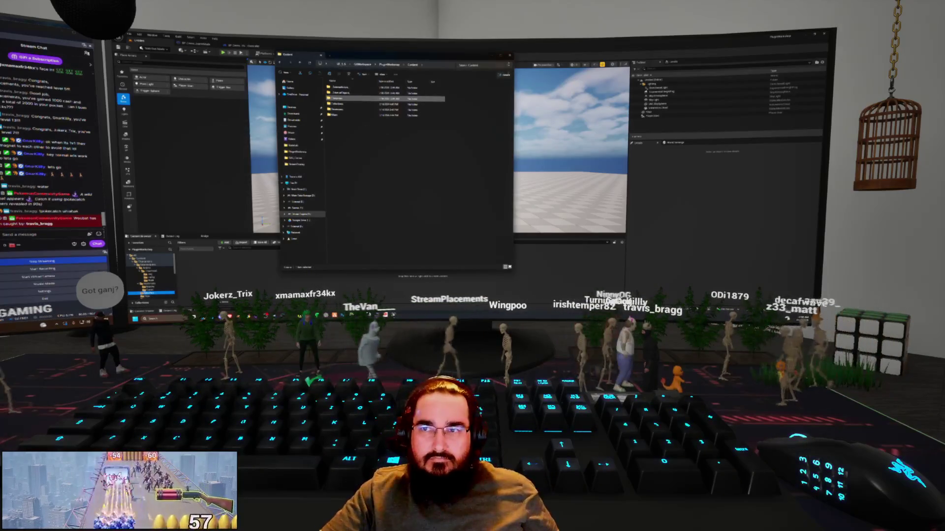
Step: Close Explorer, view the Content root folders, and minimize the Unreal Editor
left_click(491, 57)
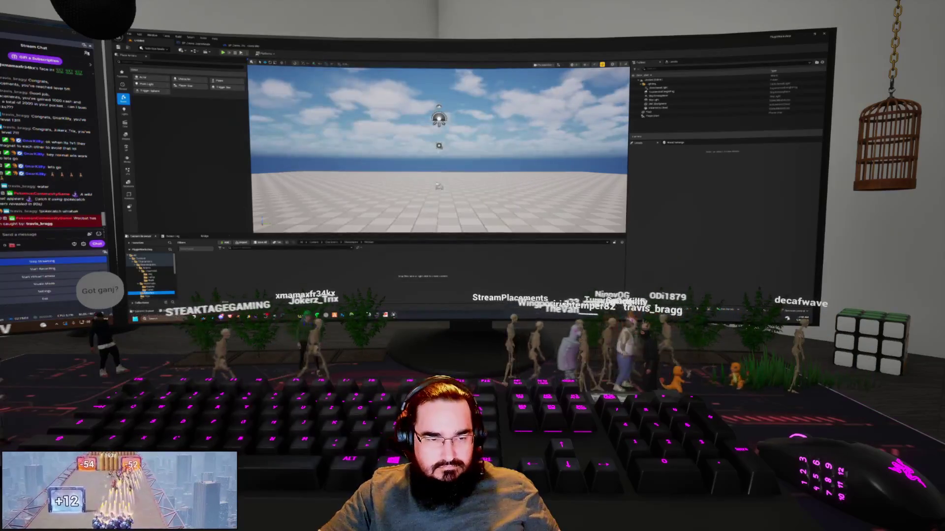
left_click(144, 259)
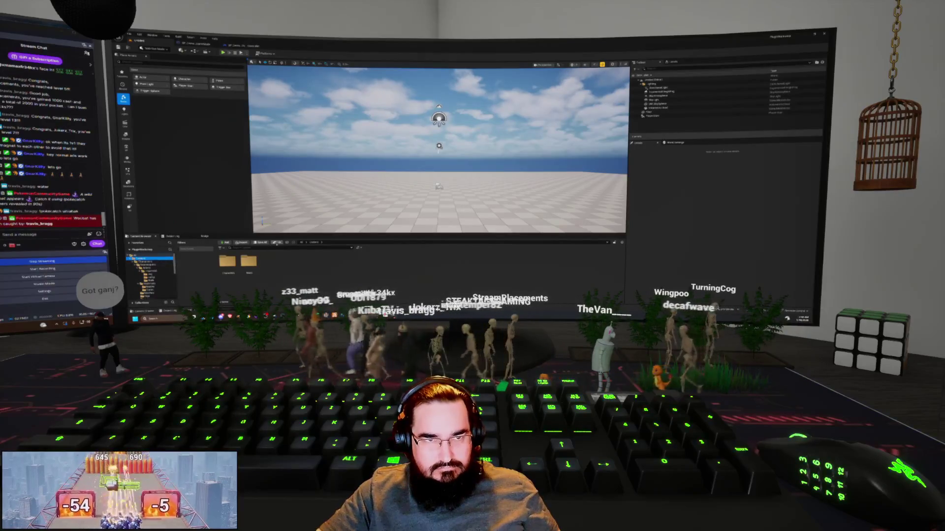
left_click(814, 33)
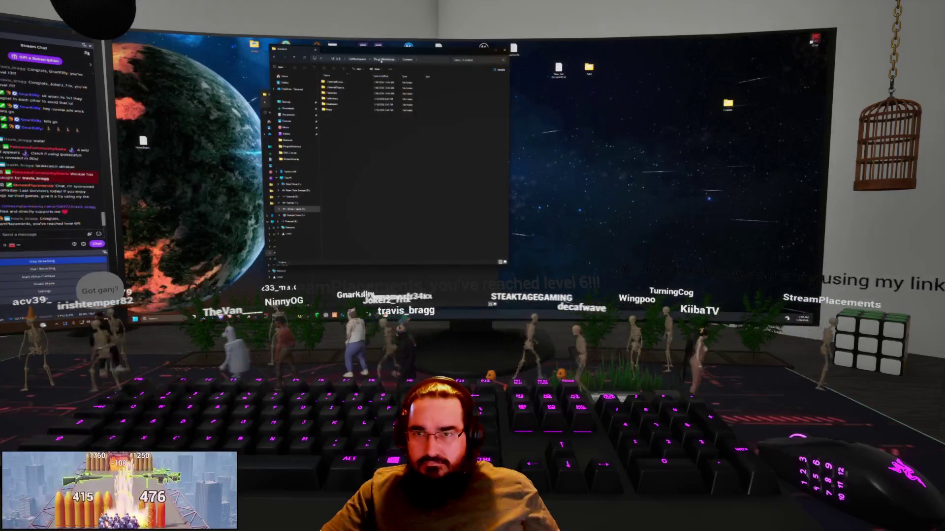
Step: Look through the PluginWorkspace project folder, then close Explorer to get back to Unreal
left_click(384, 61)
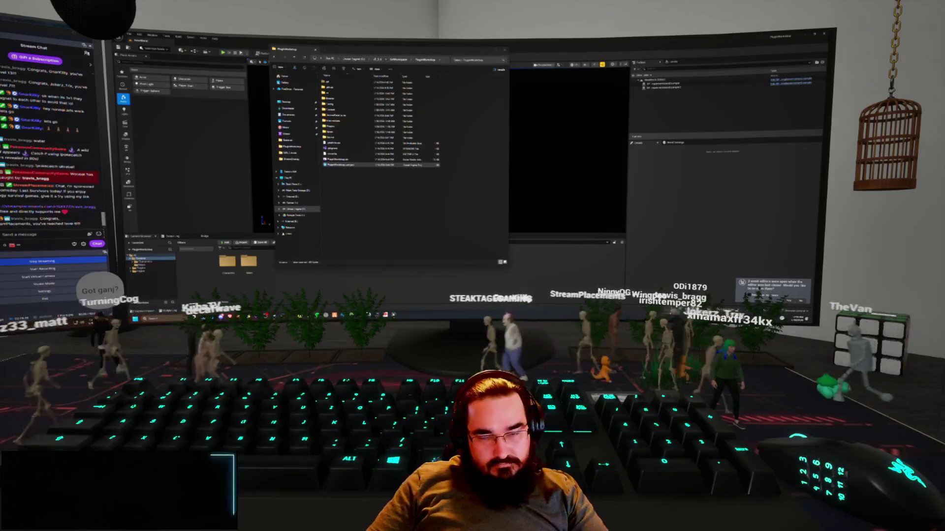
left_click(412, 284)
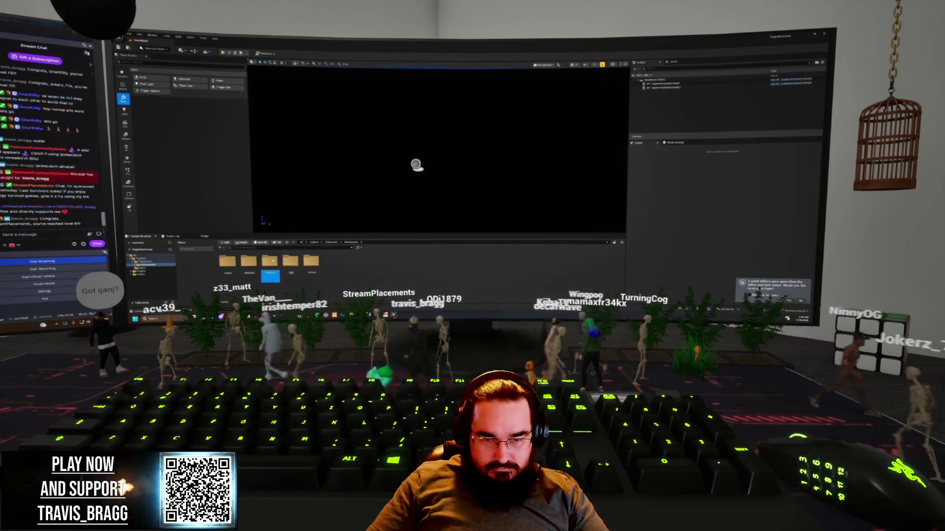
Step: Delete the mannequin mesh asset from its content folder, confirming the deletion
double_click(270, 261)
key("Delete")
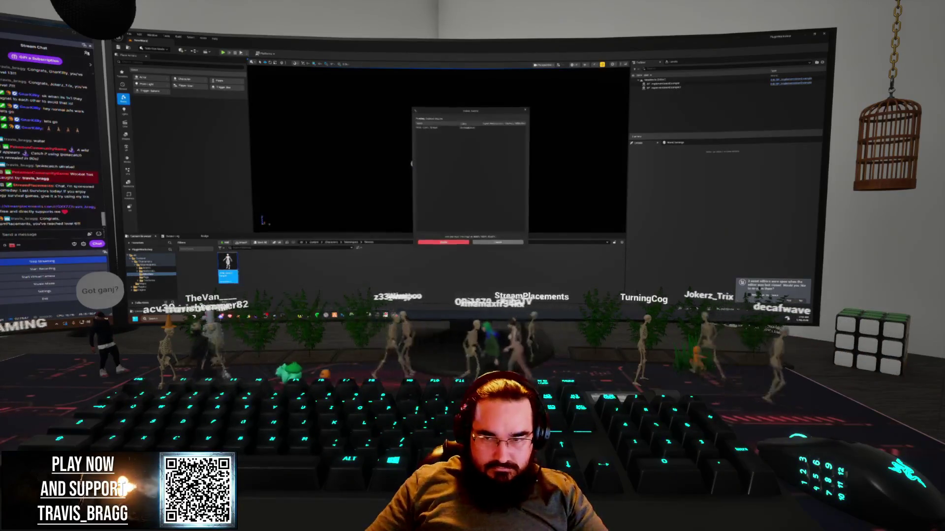
left_click(431, 242)
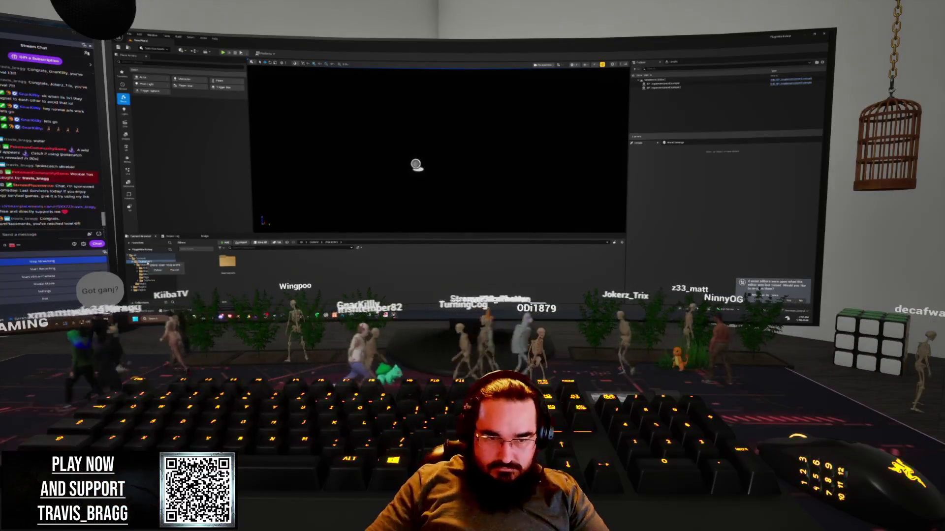
Step: Browse through the materials folder back to the folder holding the C++ folder
double_click(227, 262)
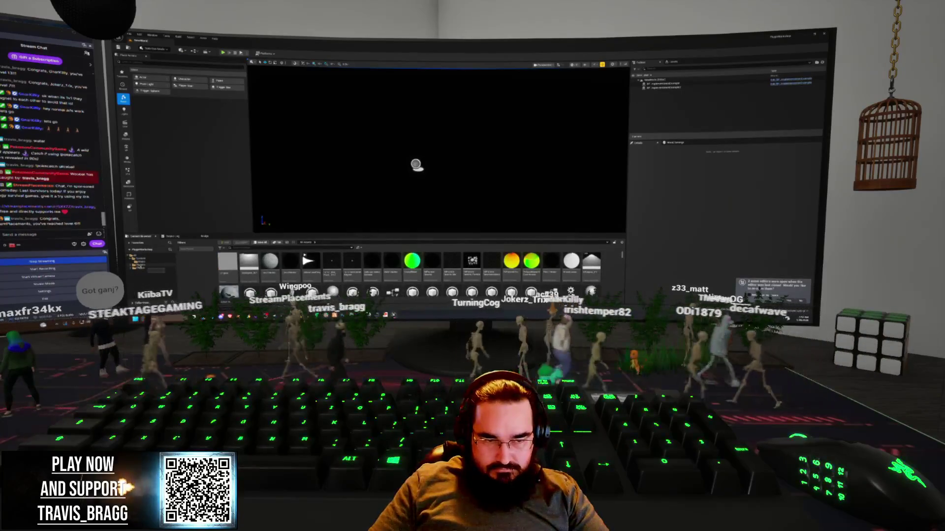
left_click(150, 268)
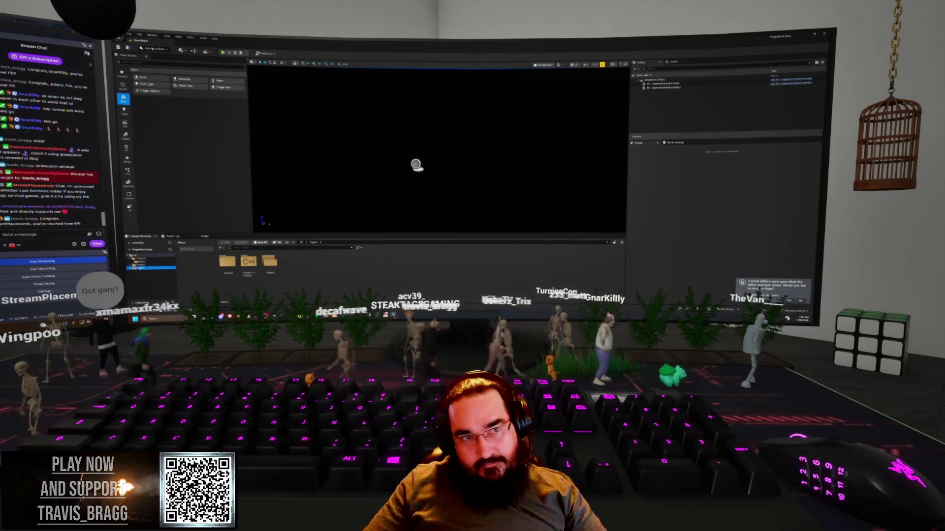
left_click(129, 34)
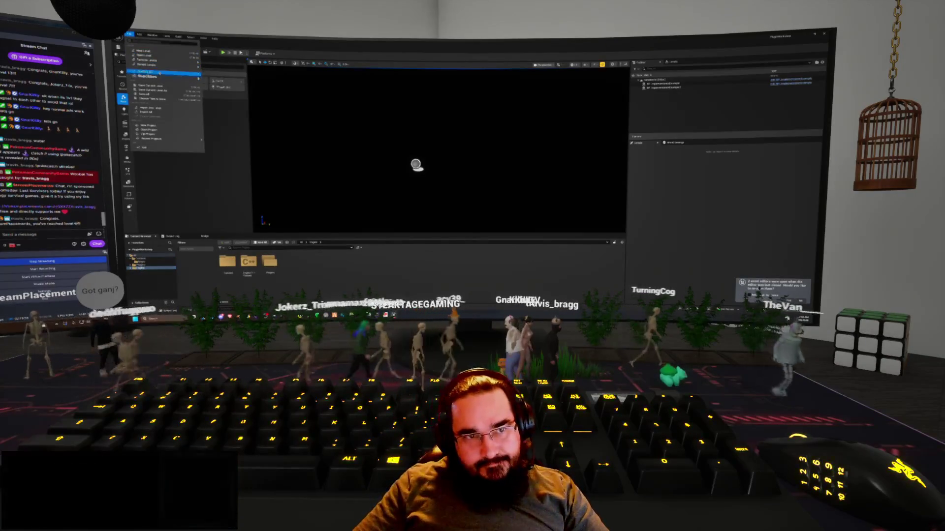
Step: Create a new sky-and-floor level, set its GameMode Override to the custom game mode, and save
left_click(159, 51)
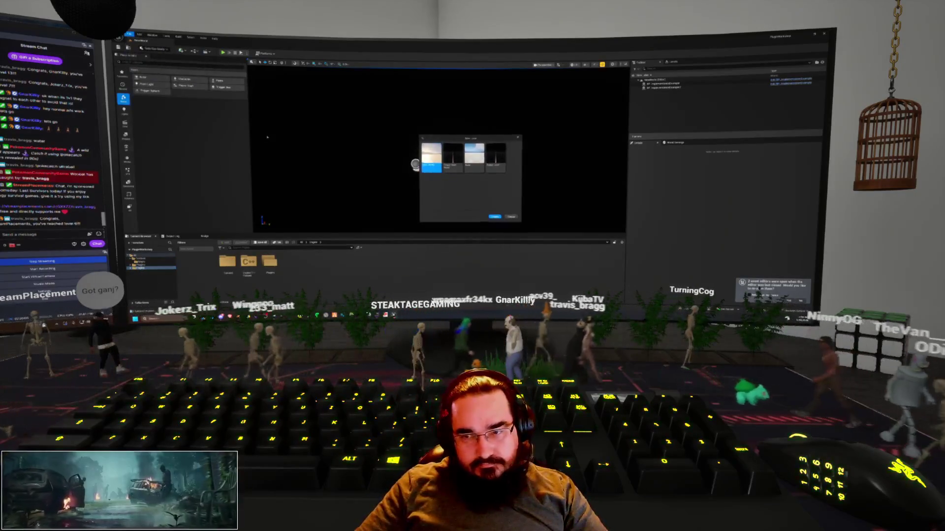
left_click(499, 217)
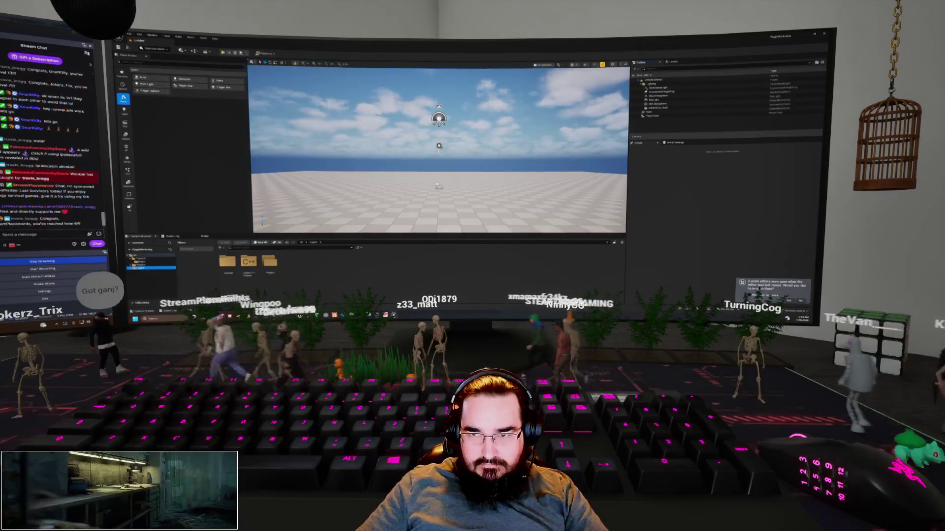
left_click(676, 143)
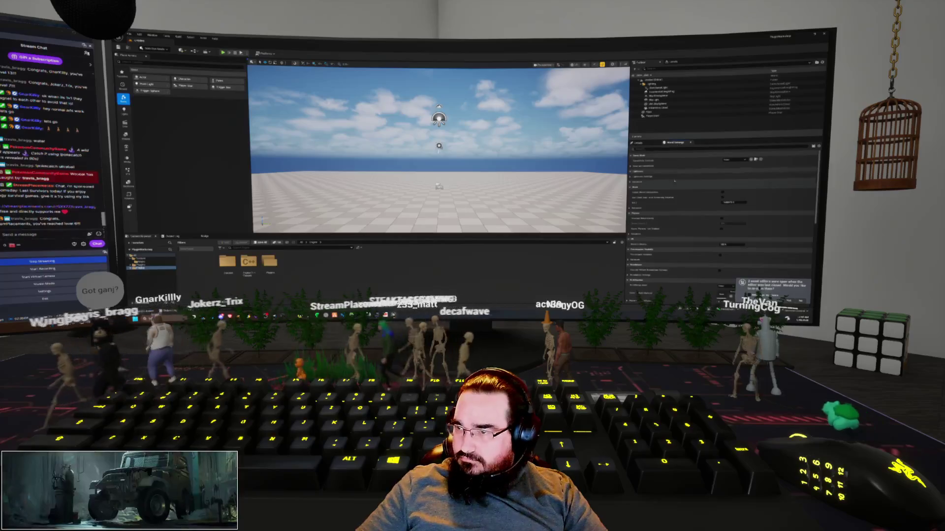
left_click(735, 160)
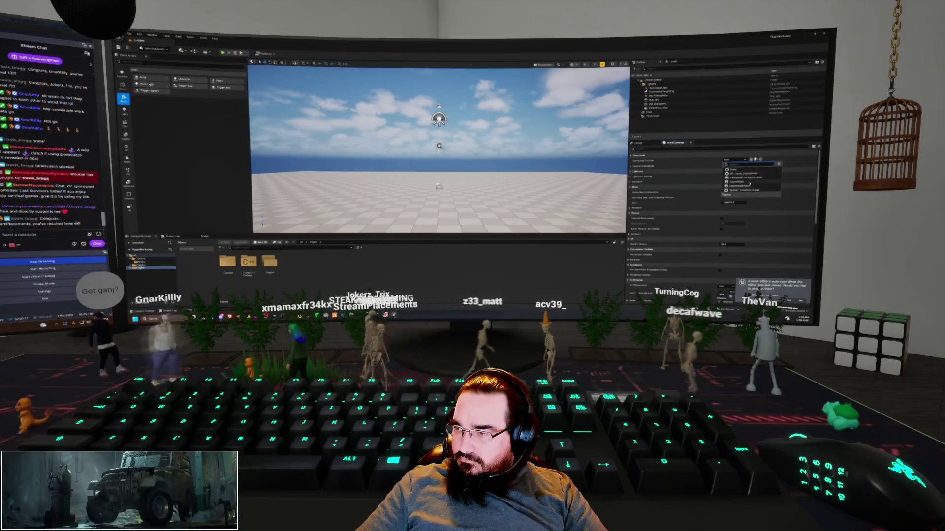
left_click(751, 181)
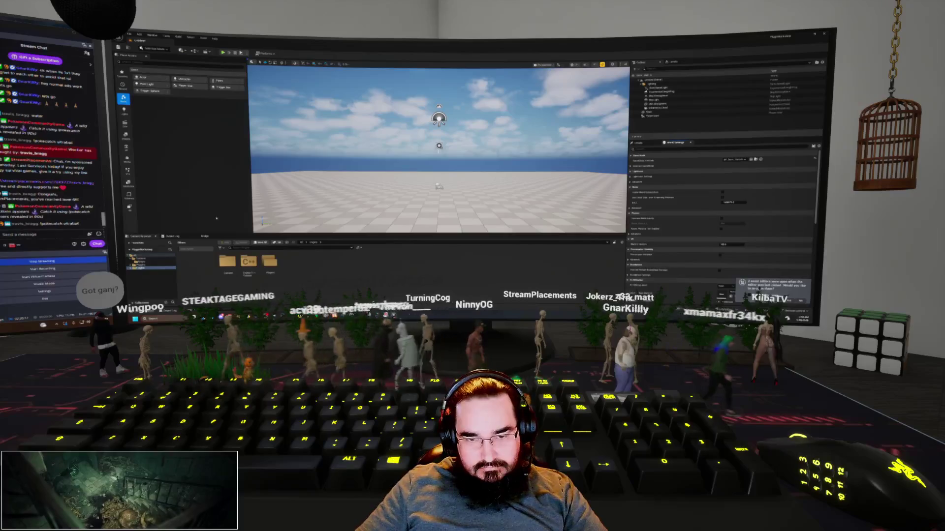
key("ctrl+shift+s")
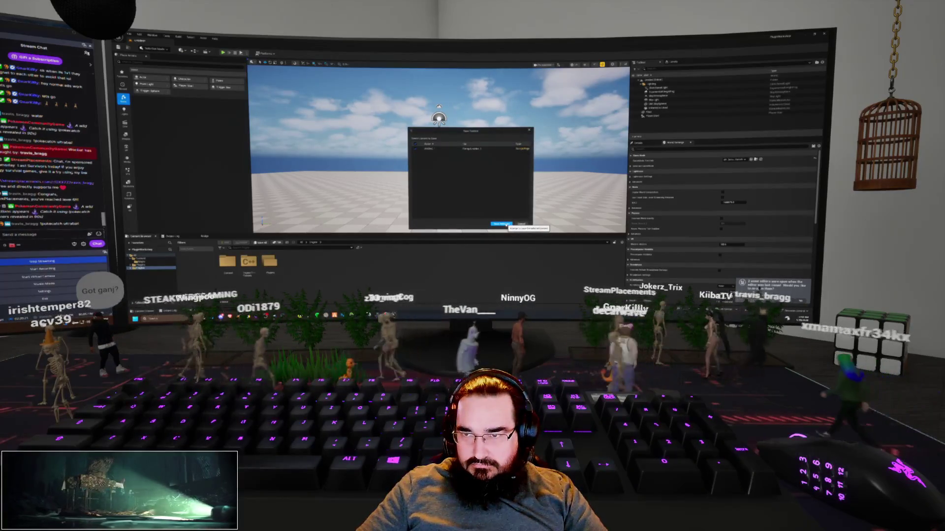
Step: Save the new level as 'T' inside a newly created folder, then open a content folder
left_click(504, 223)
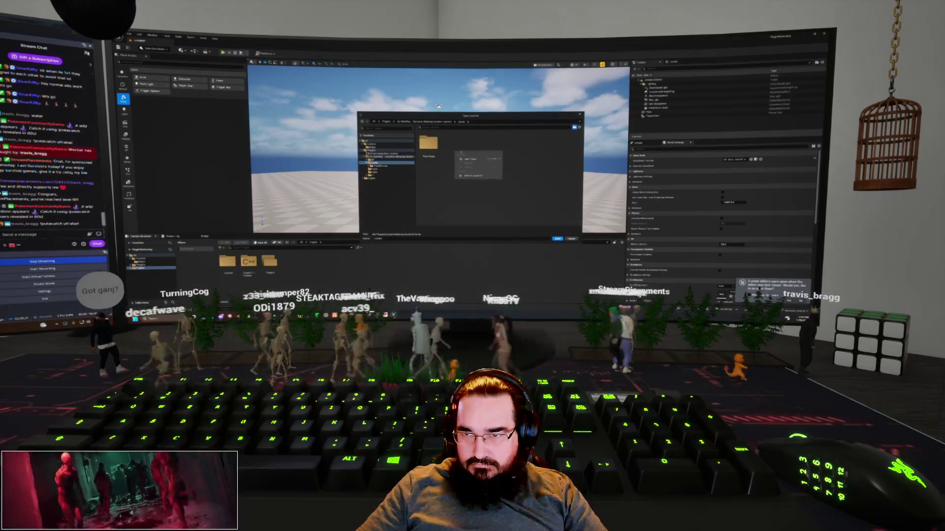
left_click(473, 159)
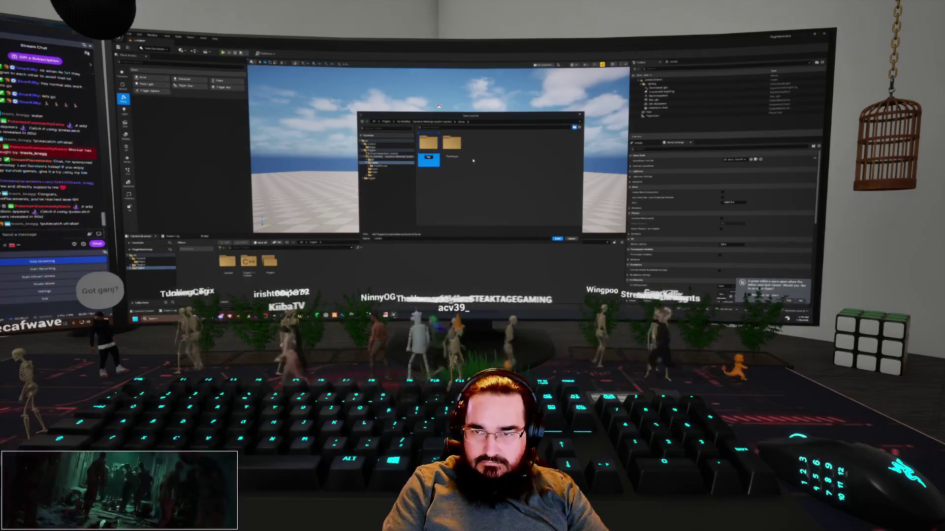
key("Return")
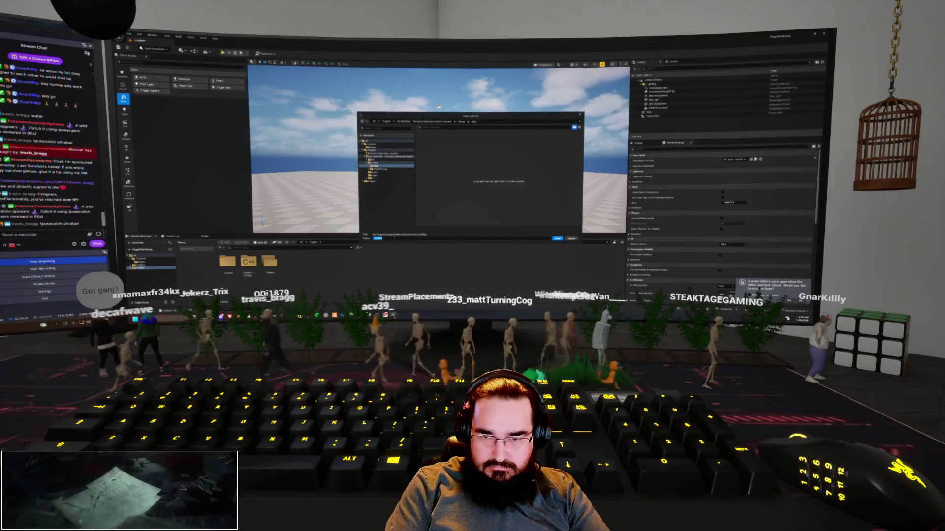
type("T")
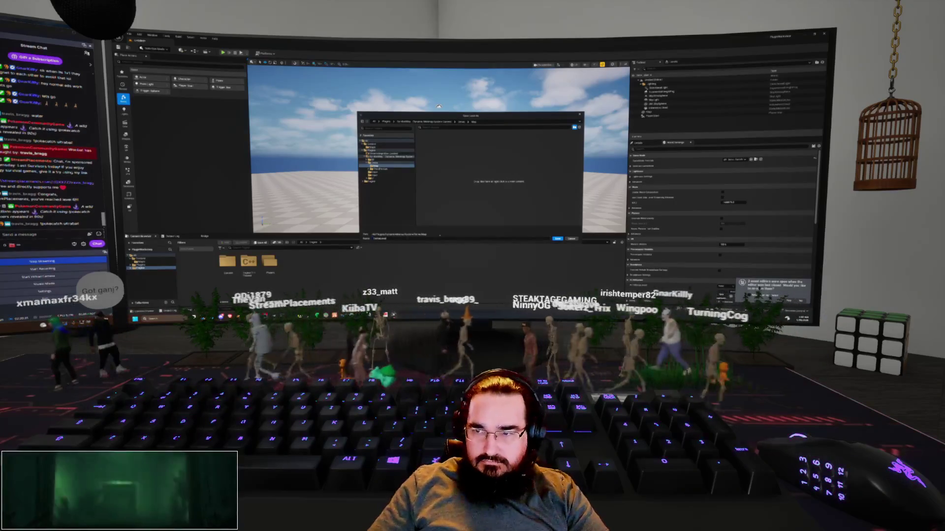
key("Return")
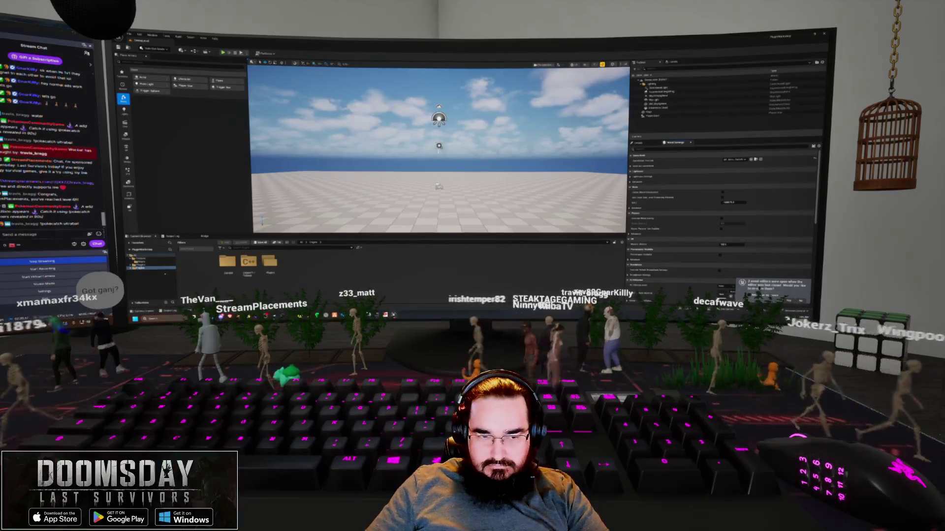
left_click(140, 266)
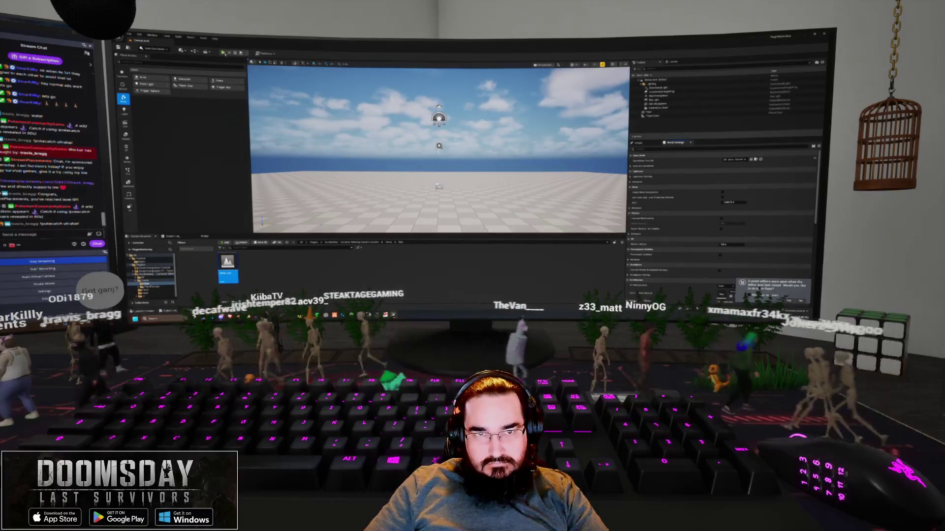
Step: Play-test the level with Alt+P, jumping the character, then stop with Esc
key("alt+p")
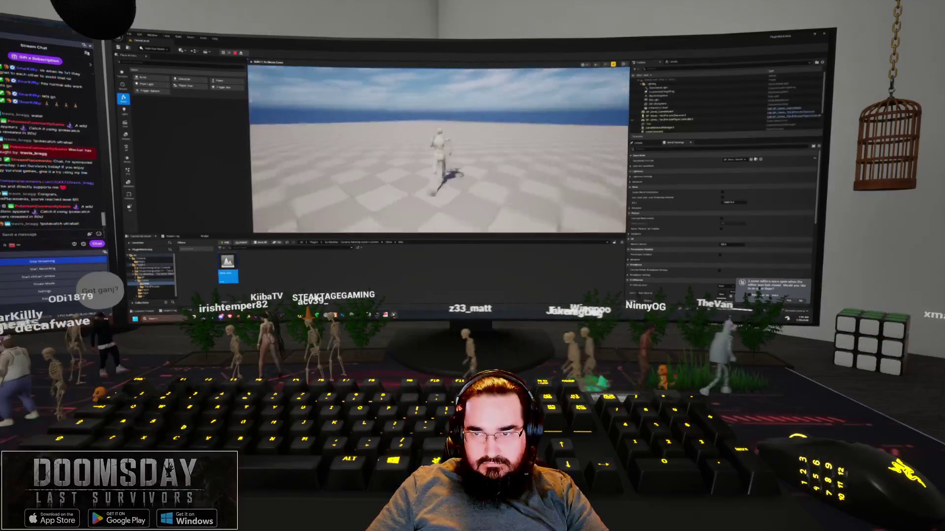
key("space")
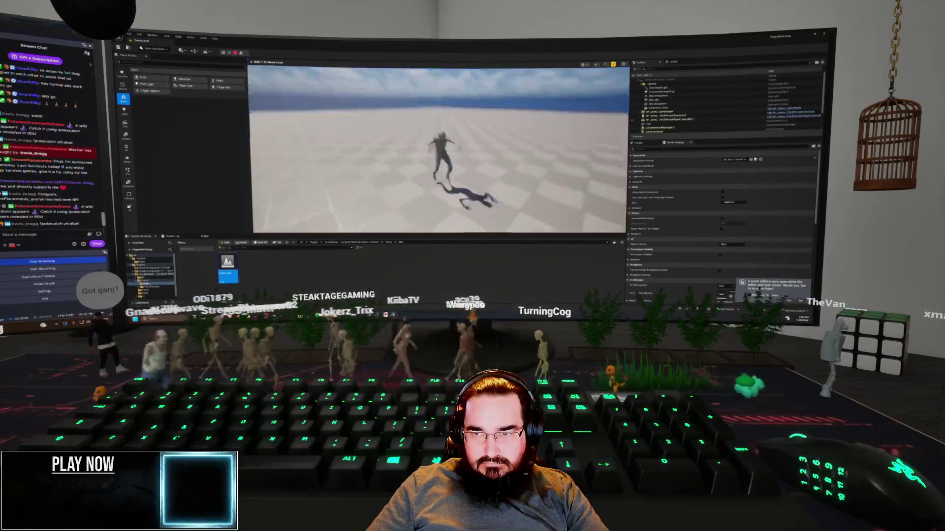
key("Escape")
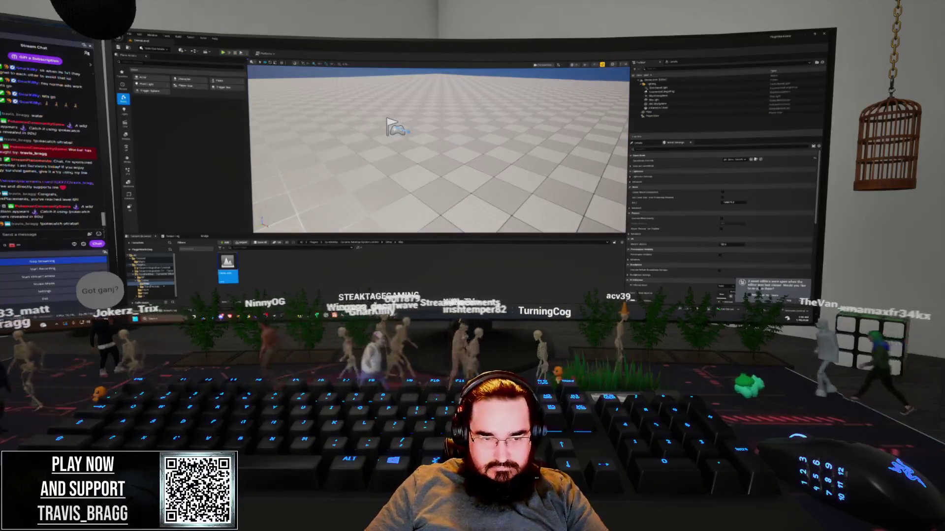
Step: Open the ThirdPersonCharacter blueprint from the blueprints folder
left_click(151, 286)
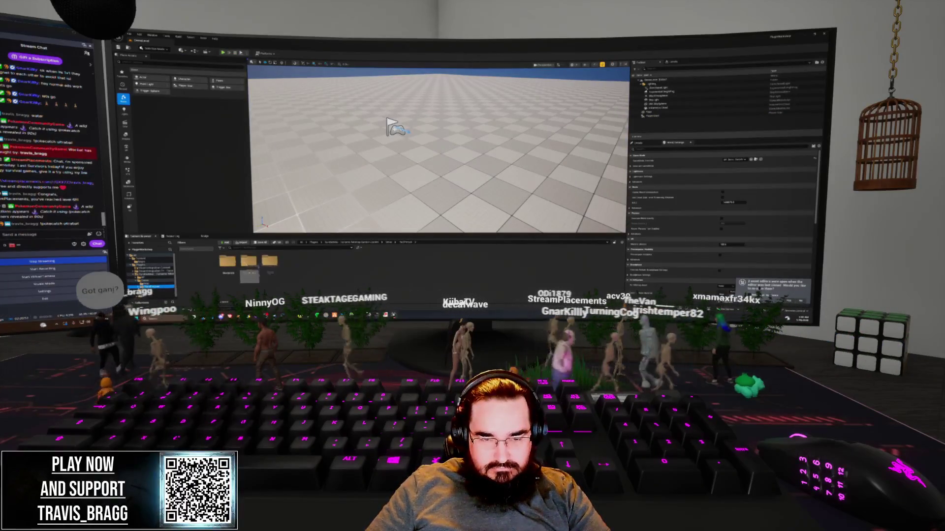
double_click(249, 260)
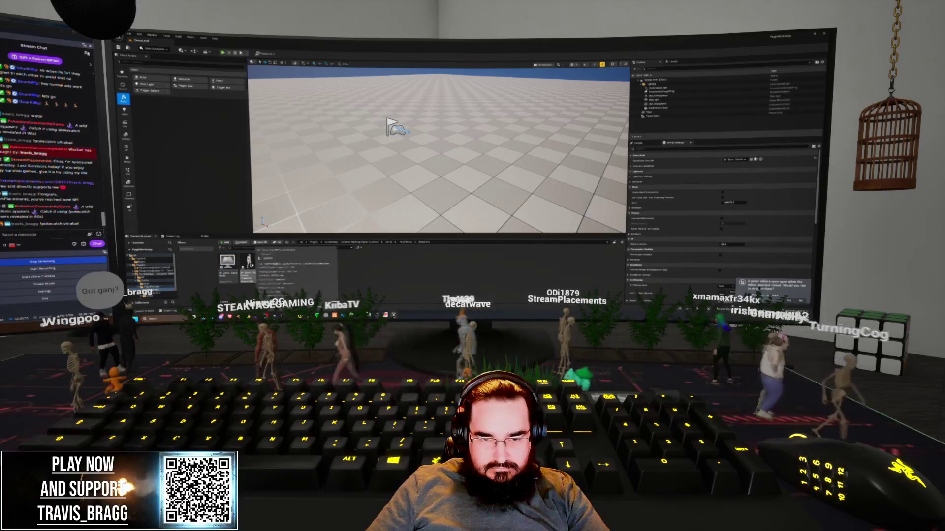
double_click(249, 266)
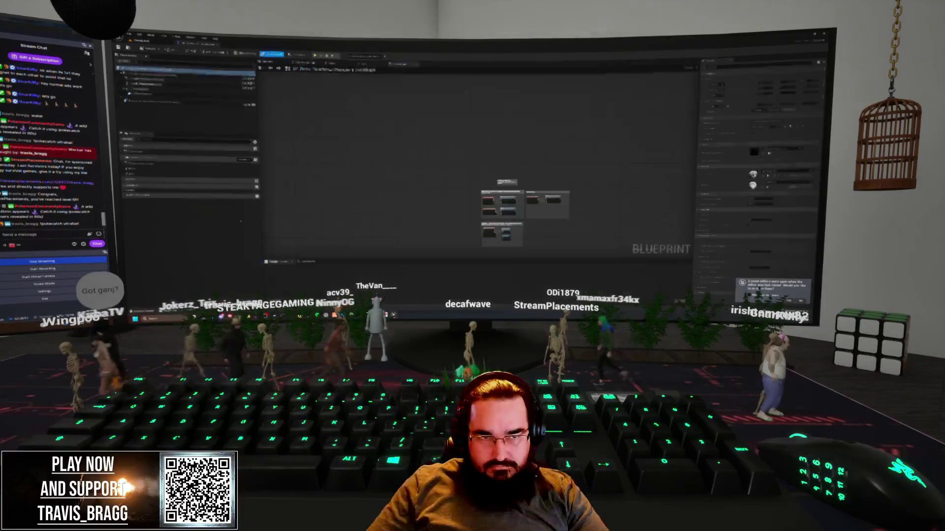
Step: Check the Add component type list in the character blueprint, then dismiss it
left_click(124, 61)
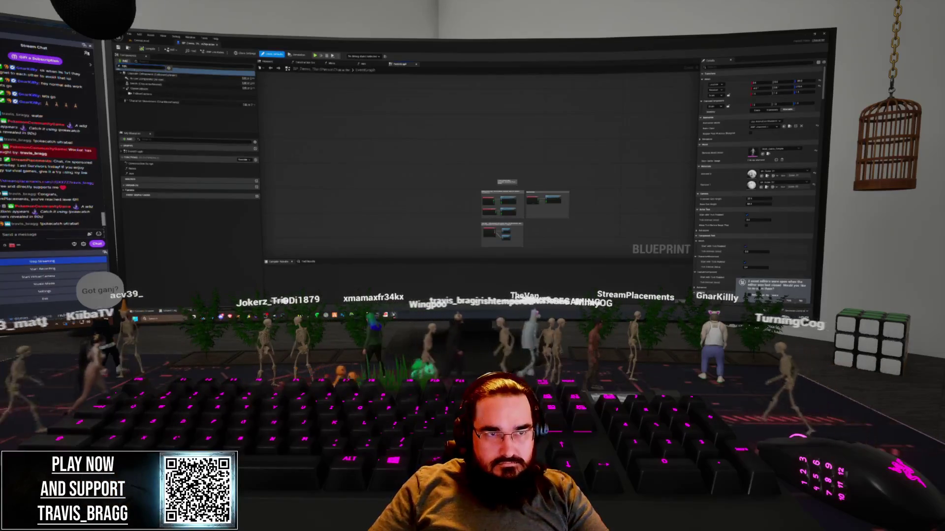
left_click(124, 60)
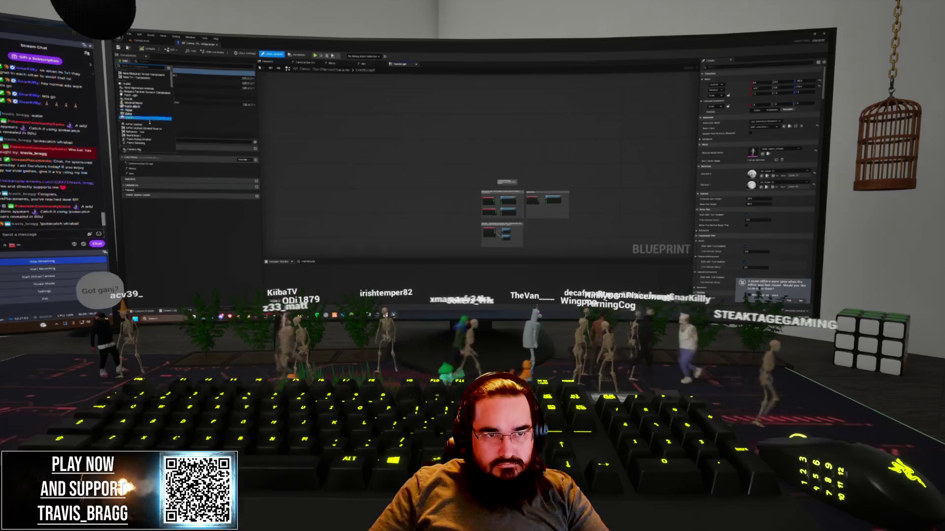
key("Escape")
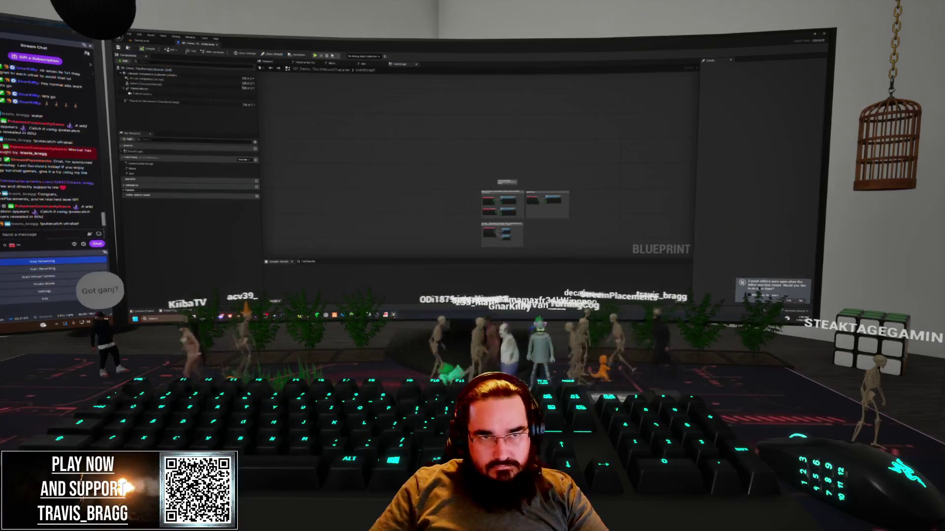
Step: Back in the level editor, open the second asset in the sphere-and-class folder as a Blueprint
key("ctrl+Tab")
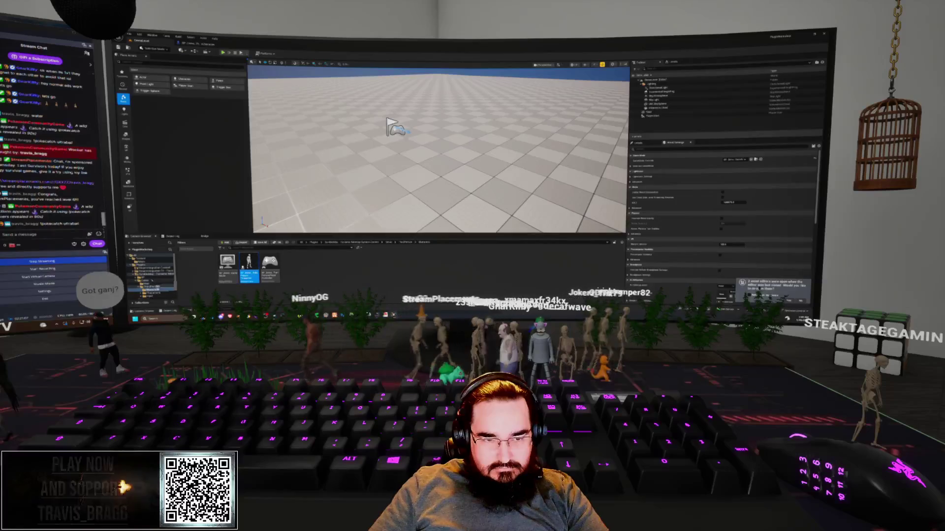
left_click(150, 274)
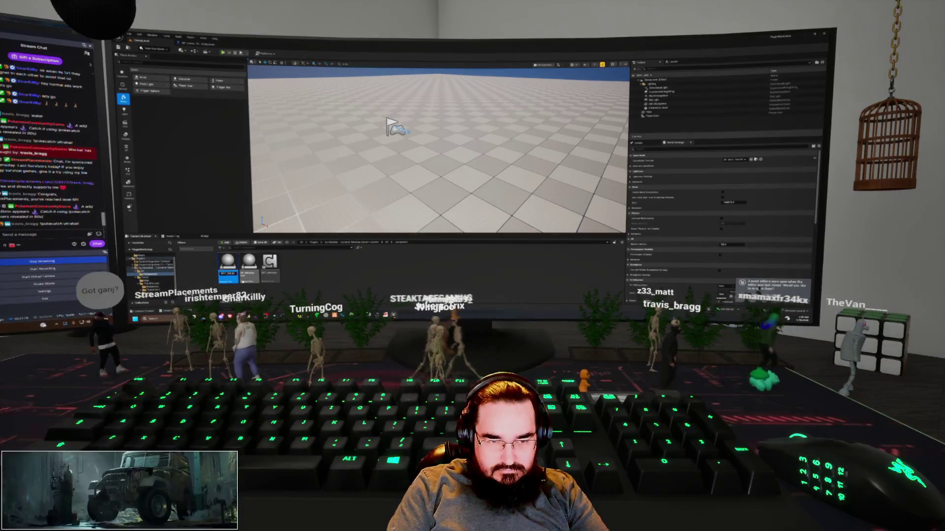
left_click(249, 268)
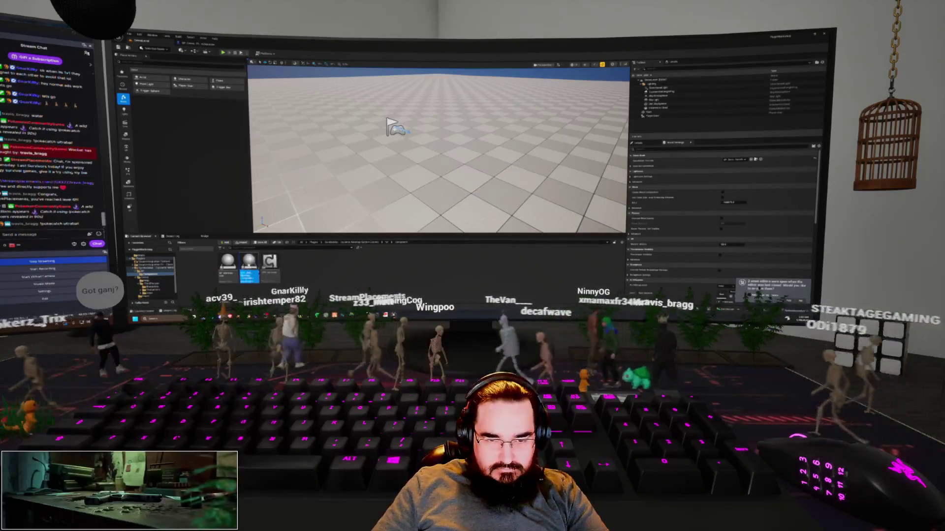
double_click(249, 268)
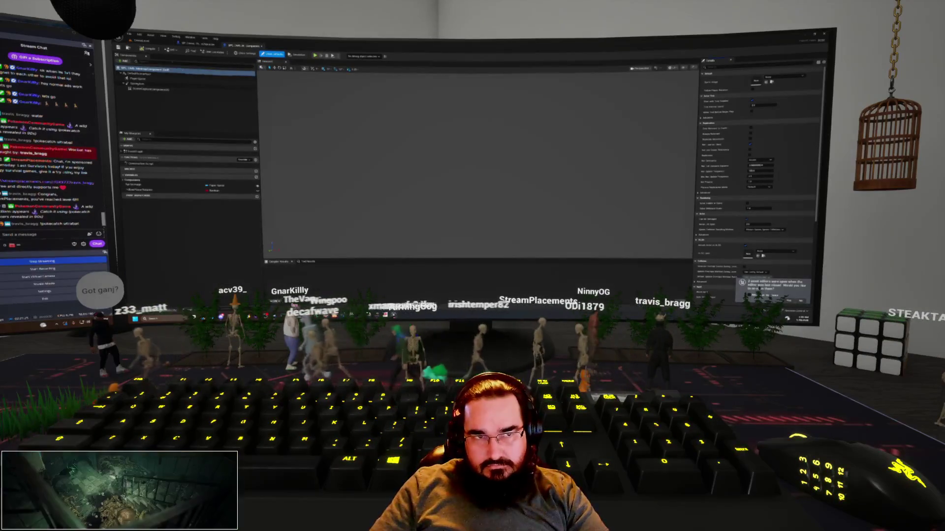
Step: Add a new component with its default name to ThirdPersonCharacter, then return to the level editor
left_click(196, 44)
left_click(126, 60)
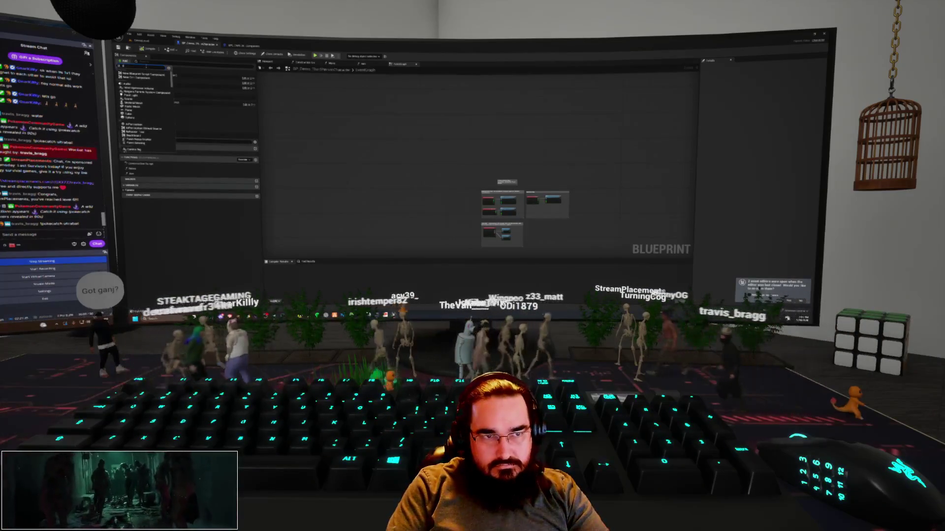
left_click(126, 60)
scroll(145, 113, "up", 3)
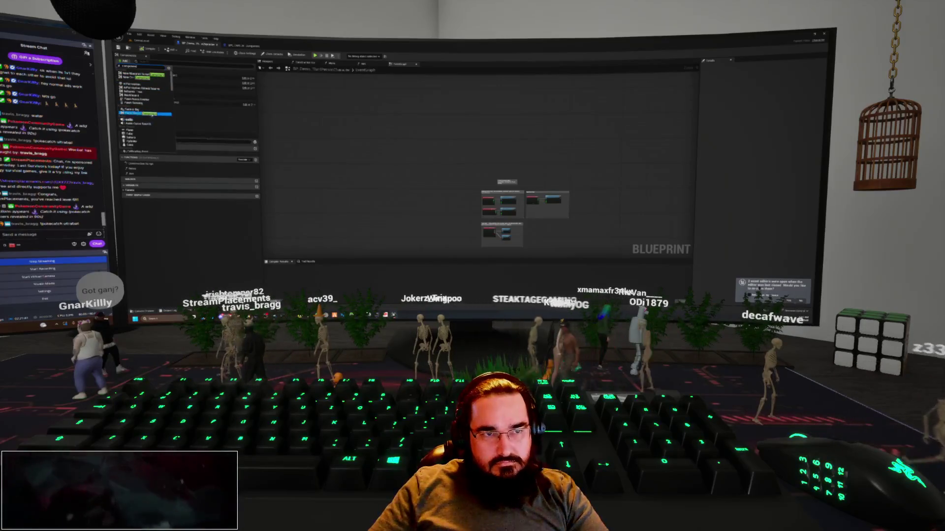
scroll(157, 130, "down", 5)
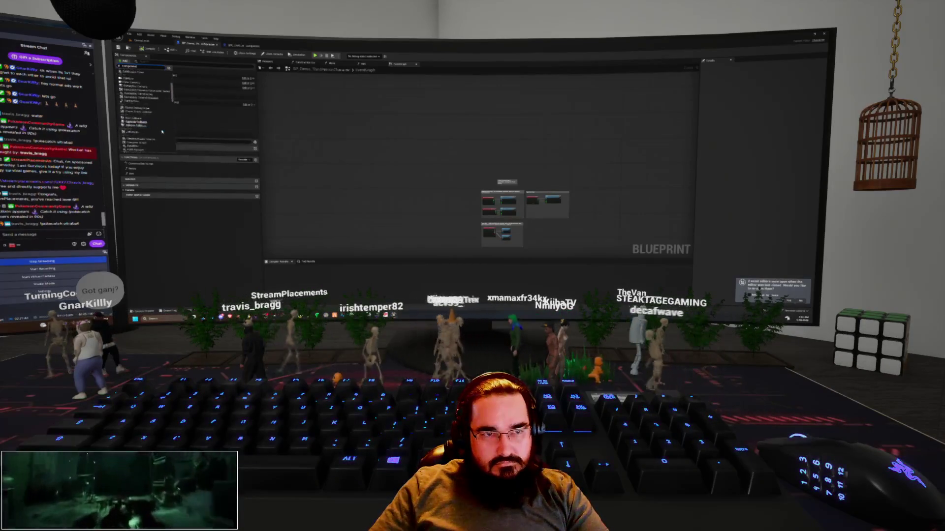
scroll(163, 132, "down", 5)
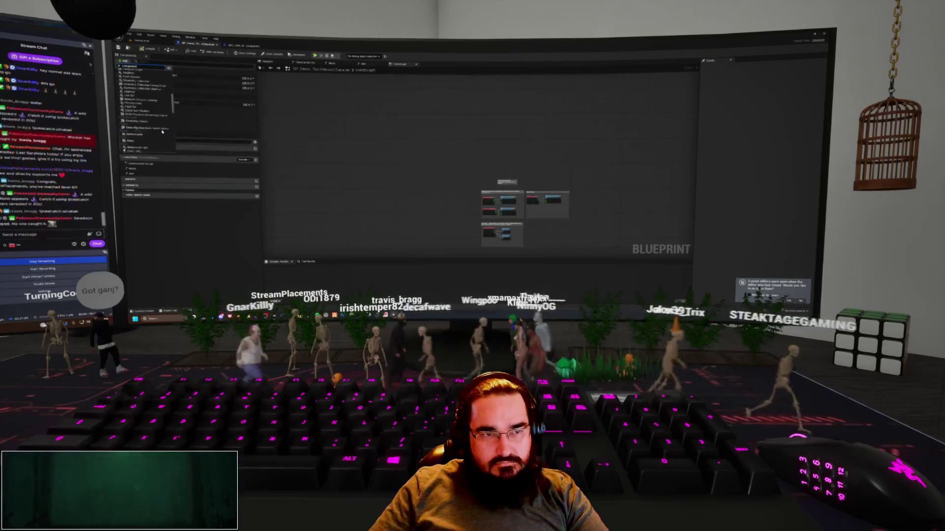
left_click(162, 131)
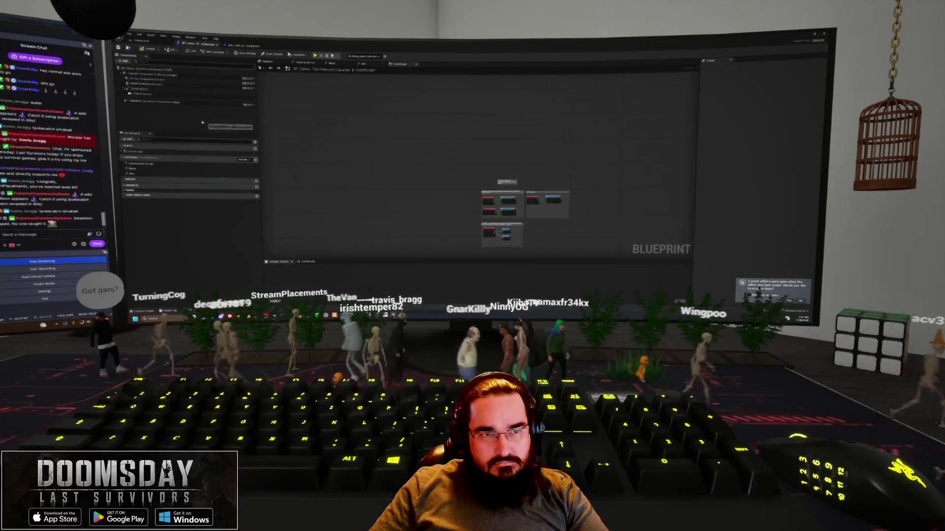
key("Return")
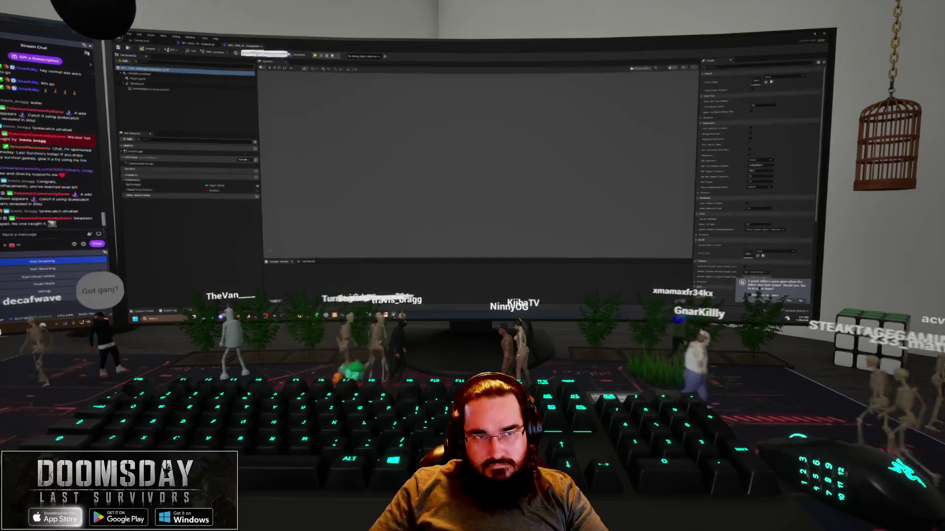
key("ctrl+Tab")
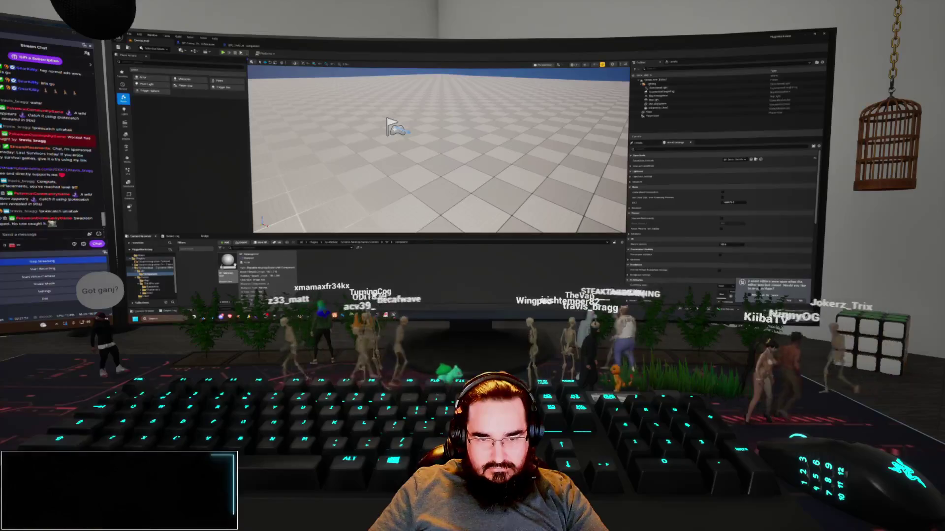
Step: Add a component to the C blueprint class, then return to the level editor
left_click(248, 268)
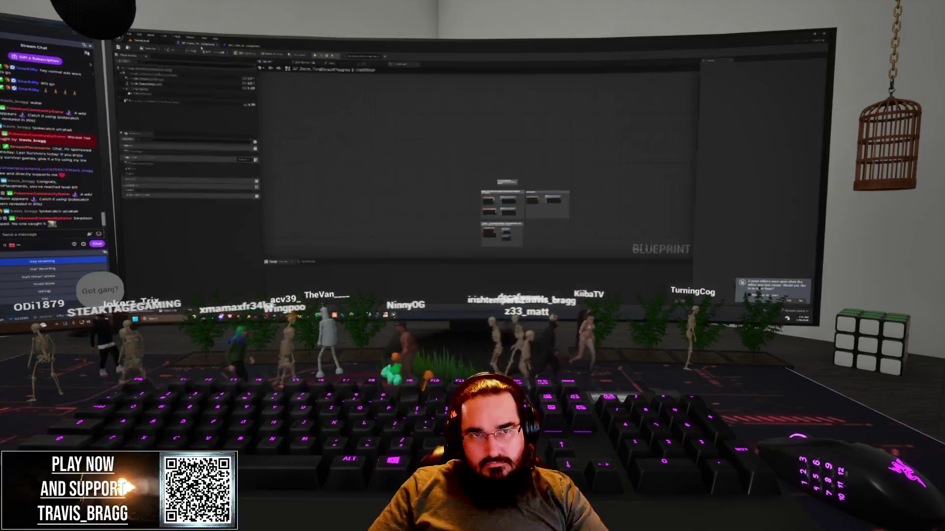
double_click(269, 266)
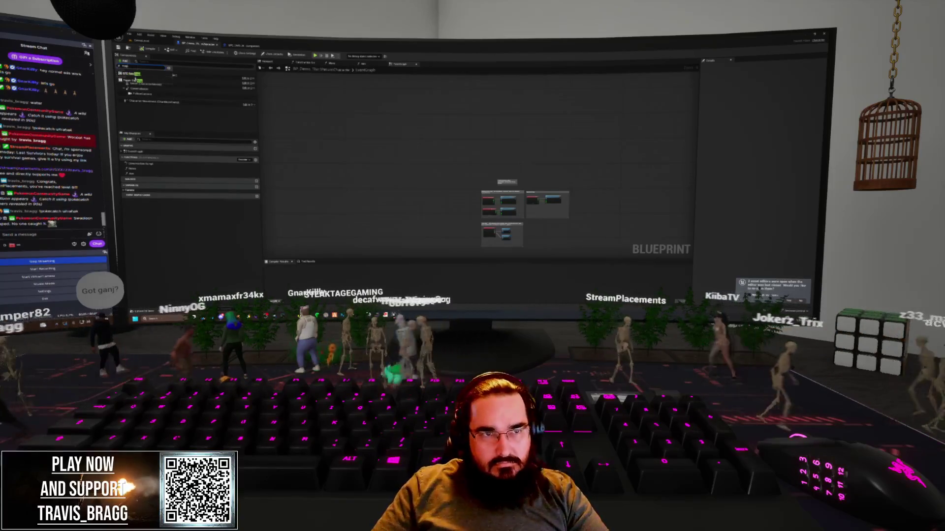
key("Return")
key("Return")
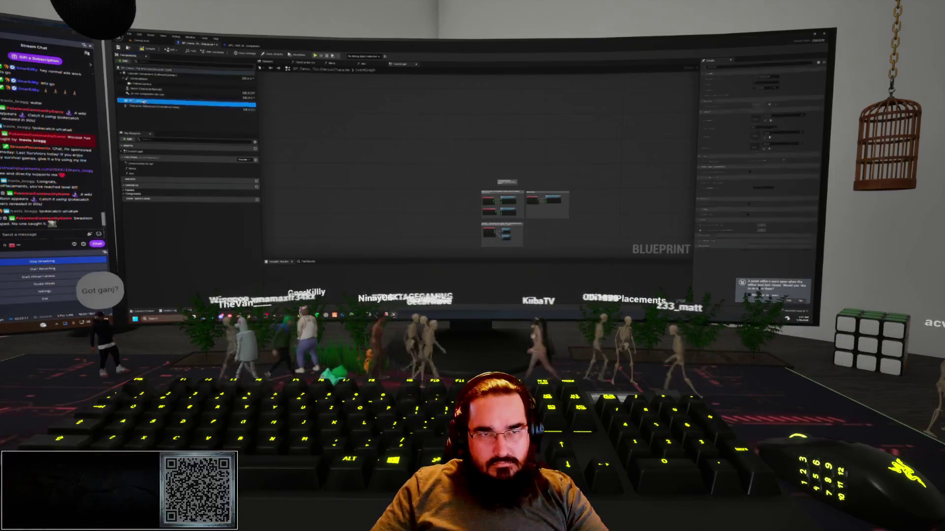
key("ctrl+Tab")
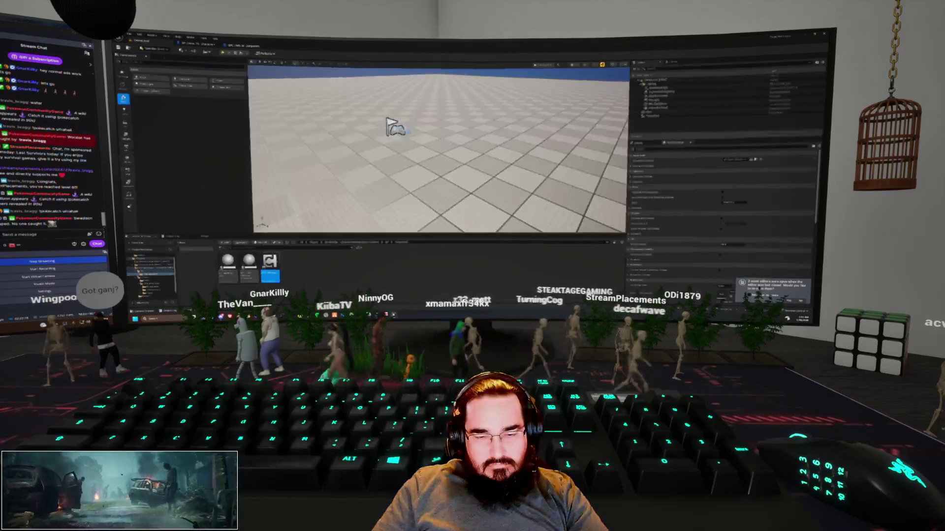
Step: Select the first sphere asset and open it in its editor
left_click(248, 266)
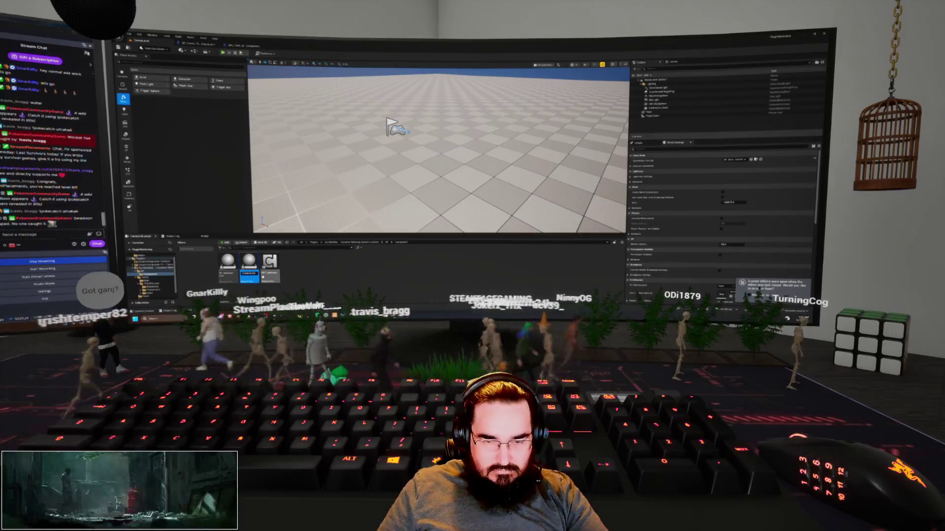
left_click(228, 266)
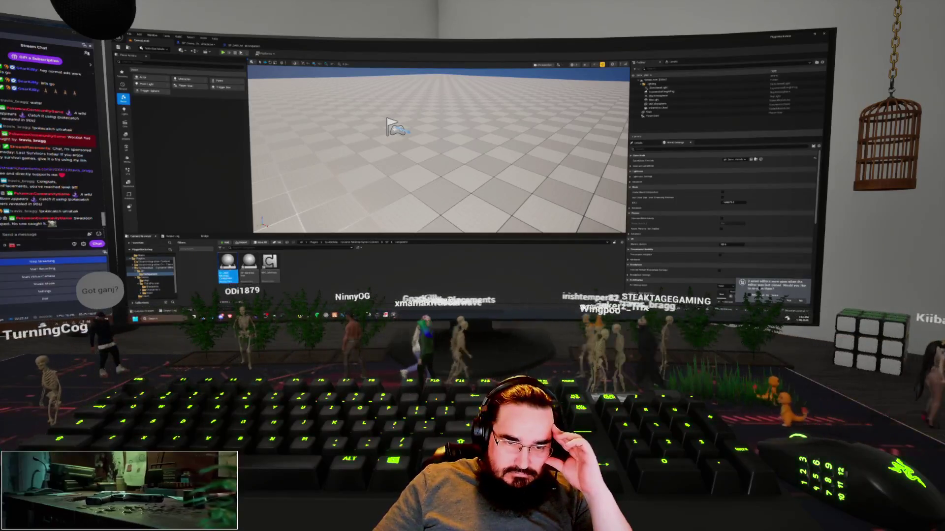
double_click(228, 268)
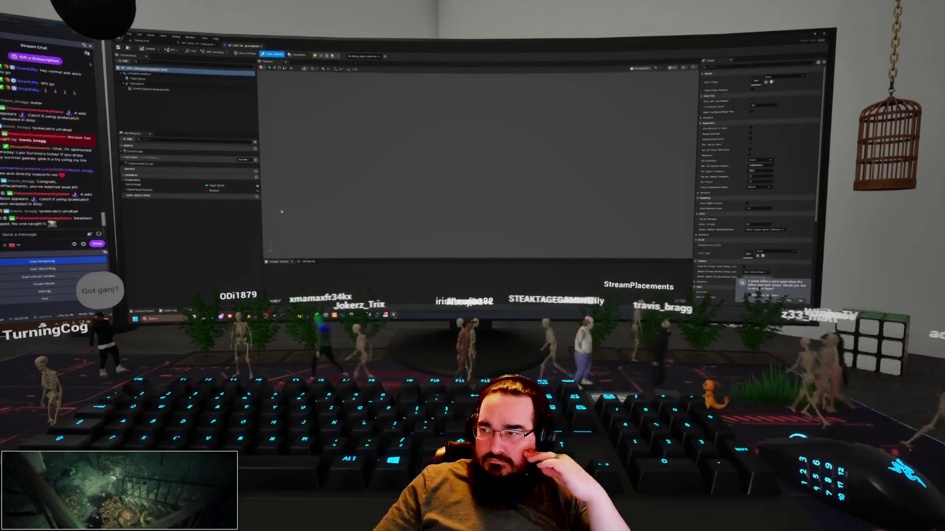
Step: Inspect the DefaultSceneRoot, second and third components' Details in the open blueprint
left_click(140, 41)
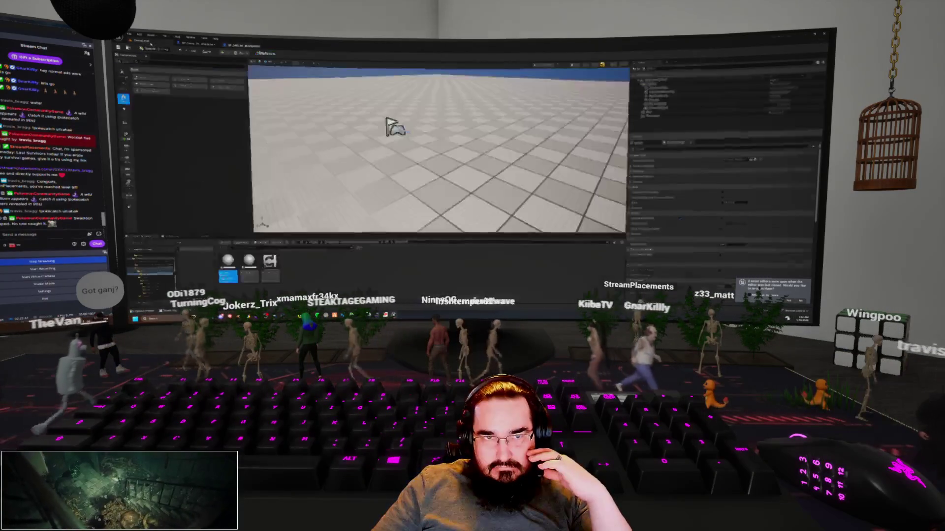
key("ctrl+Tab")
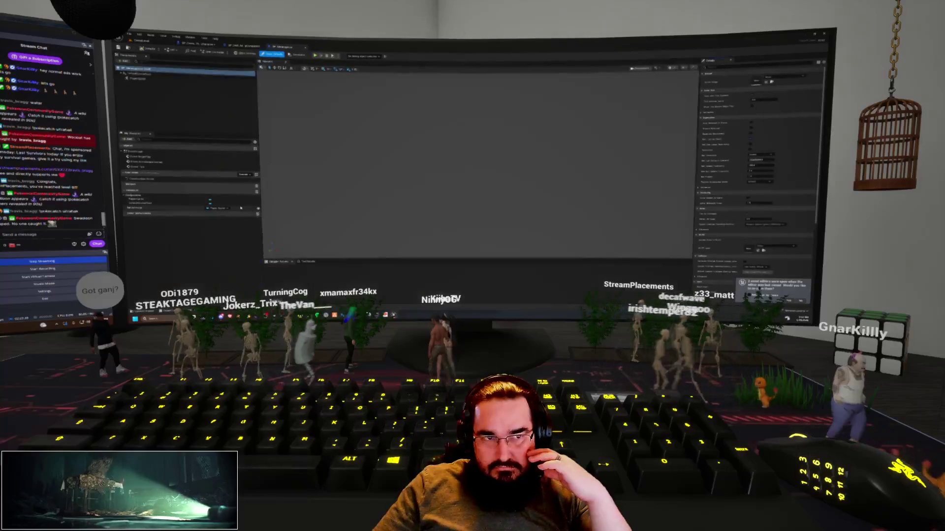
left_click(140, 74)
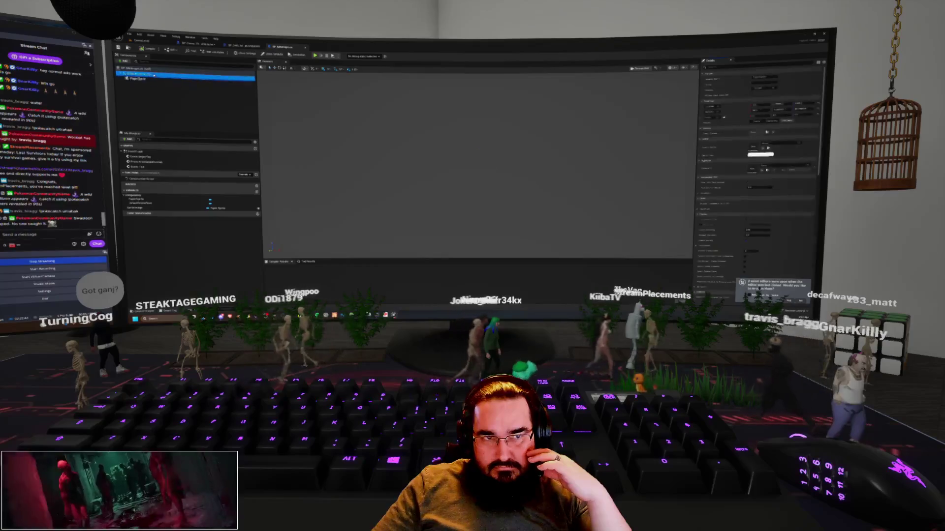
left_click(140, 68)
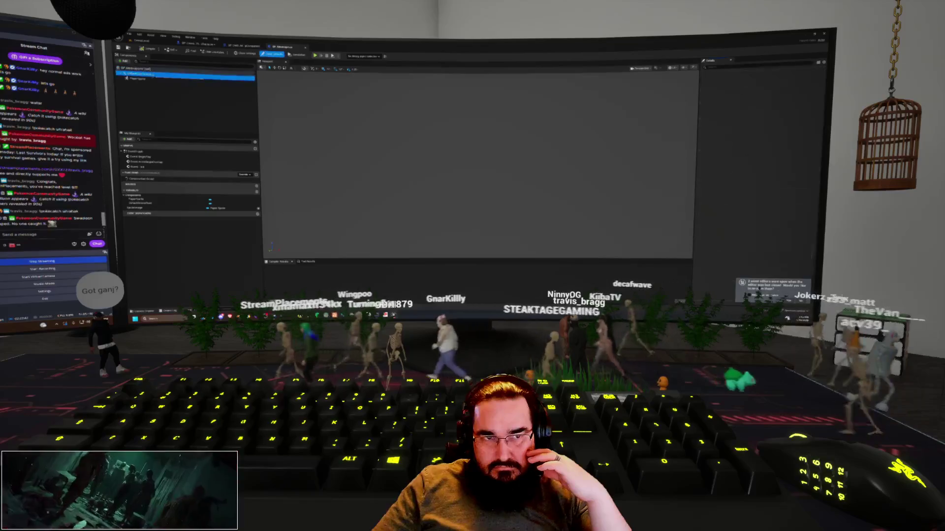
left_click(150, 80)
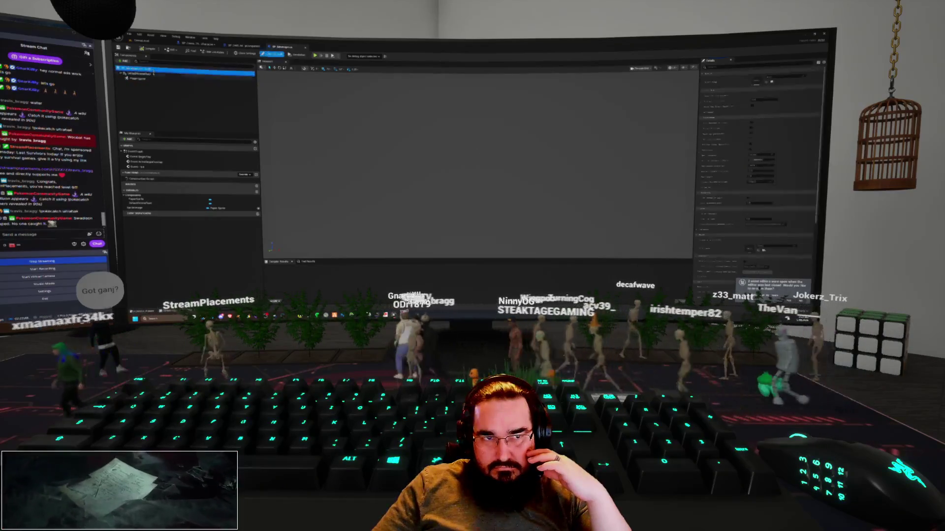
left_click(147, 74)
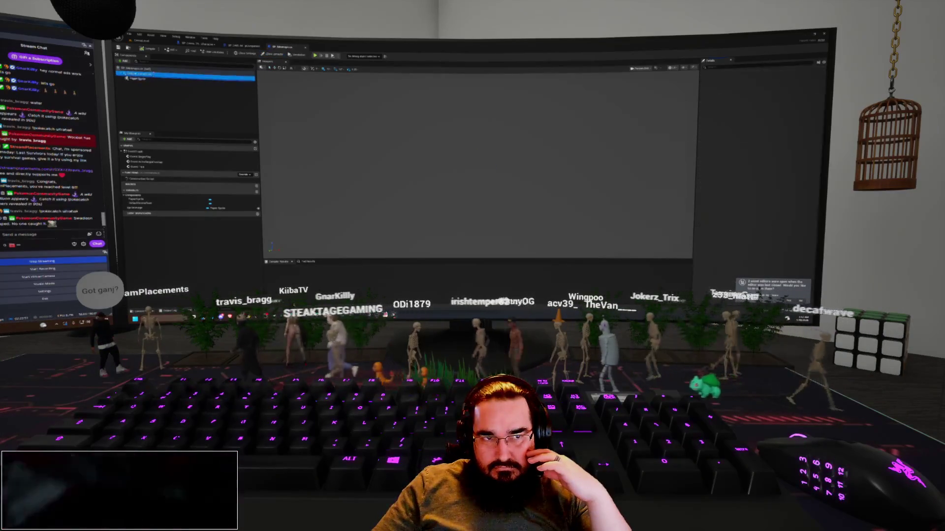
left_click(148, 69)
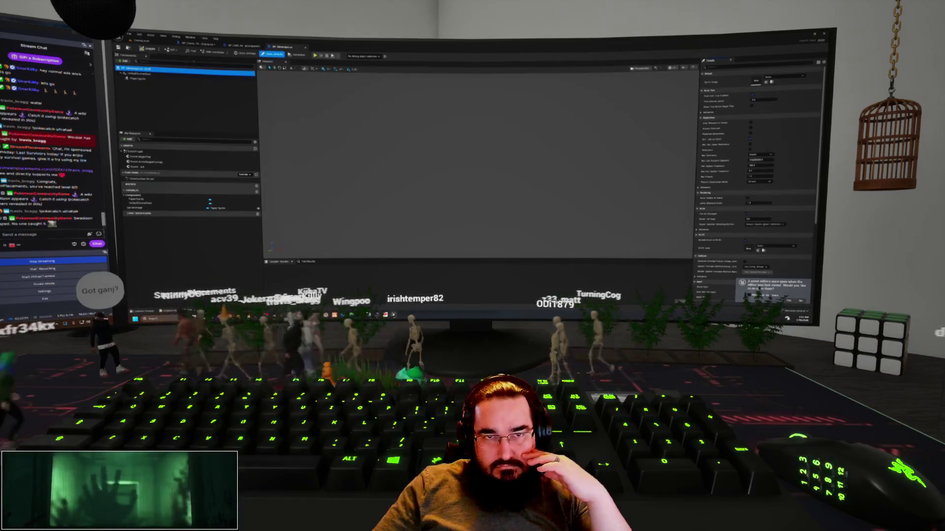
Step: Open the minimap component blueprint from the level editor's Content Browser
left_click(240, 48)
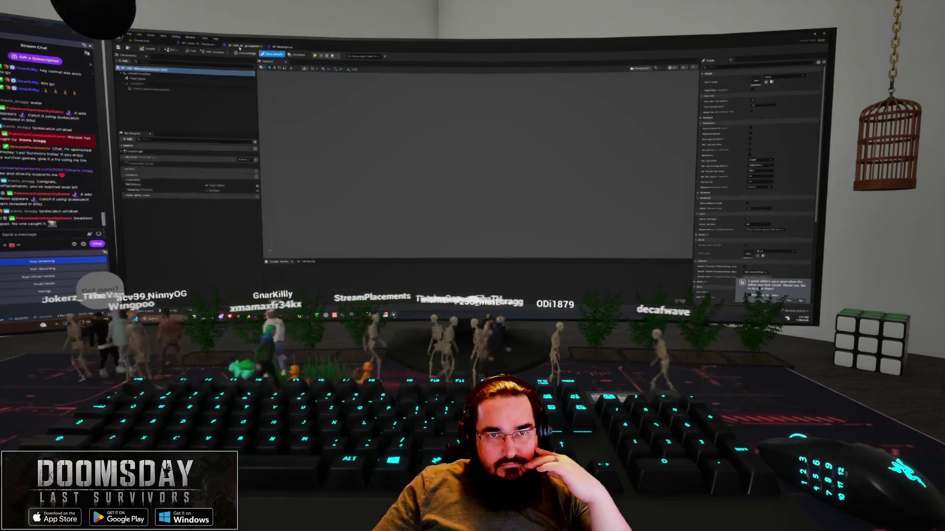
left_click(143, 41)
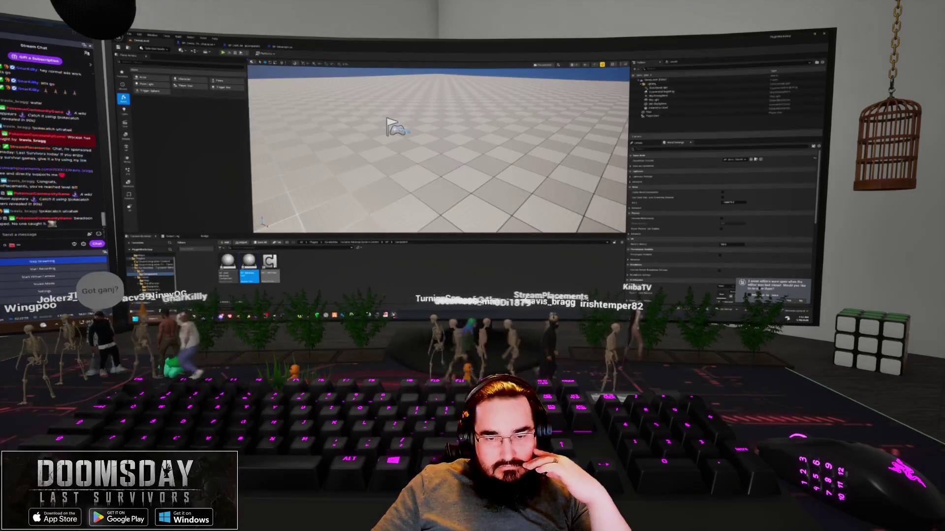
double_click(270, 274)
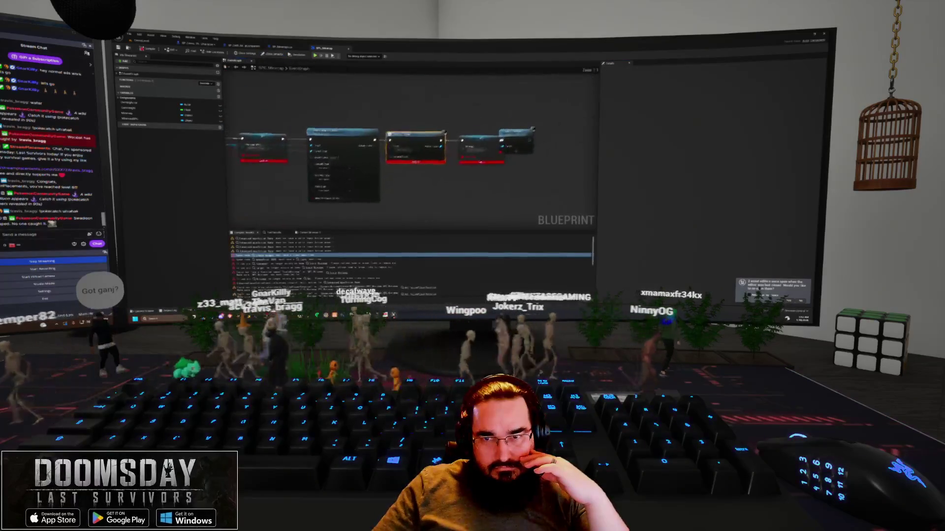
Step: Set the SpawnActor node's Class pin to the chosen actor class, adding its extra spawn pins
scroll(425, 114, "down", 4)
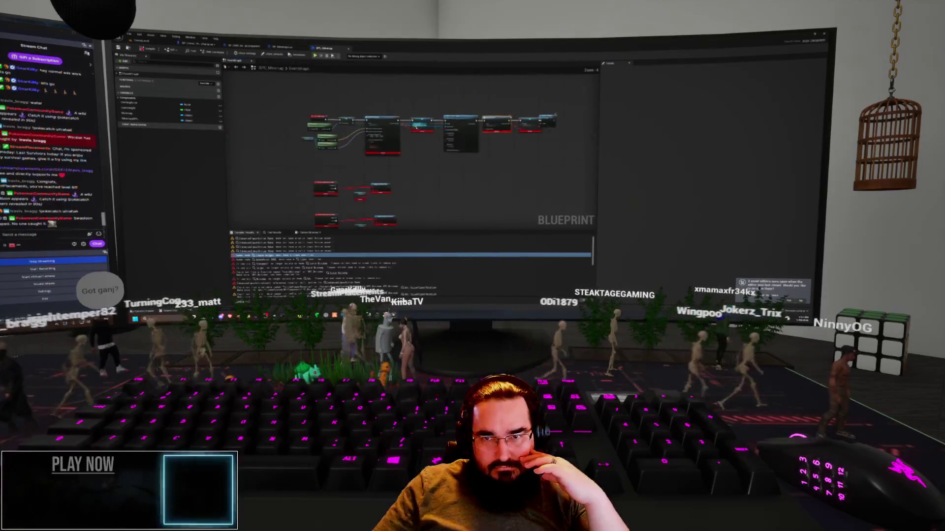
scroll(383, 183, "up", 3)
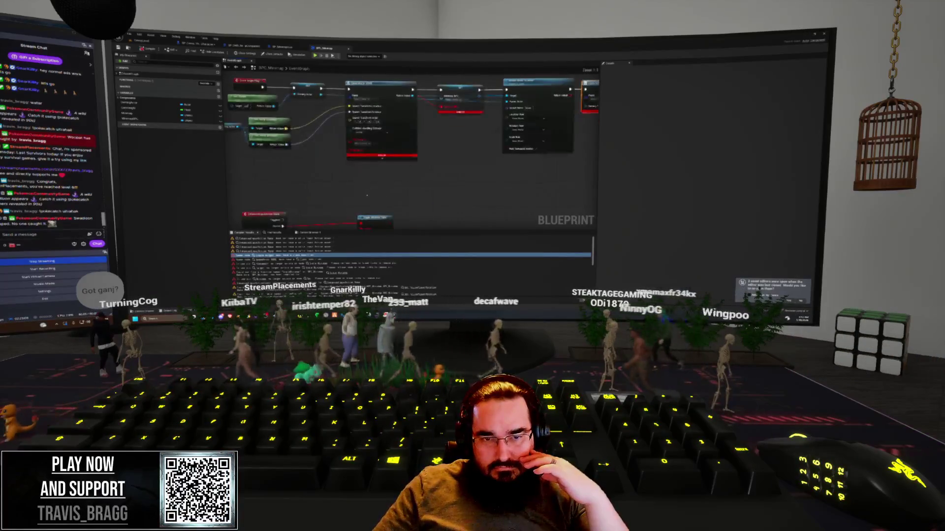
mouse_move(414, 141)
left_mouse_down()
mouse_move(378, 205)
mouse_move(295, 220)
left_mouse_up()
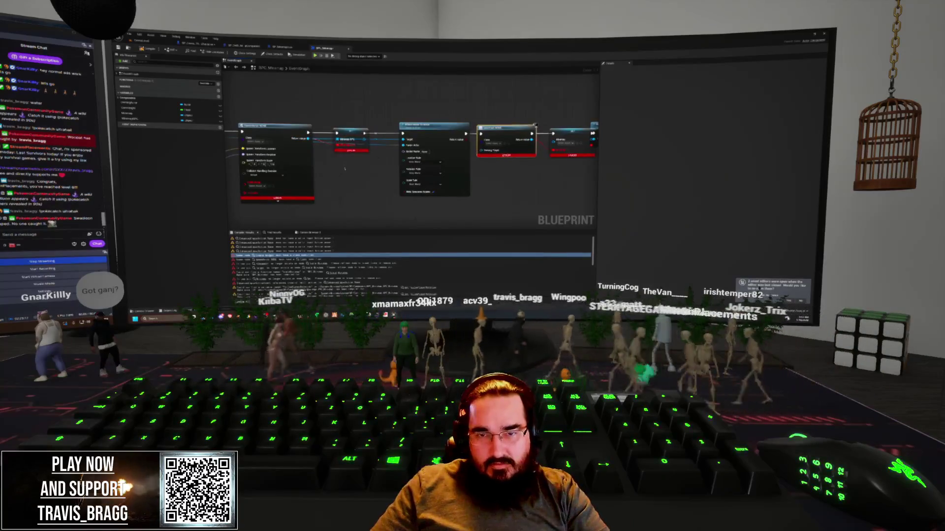
left_click_drag(338, 186, 431, 172)
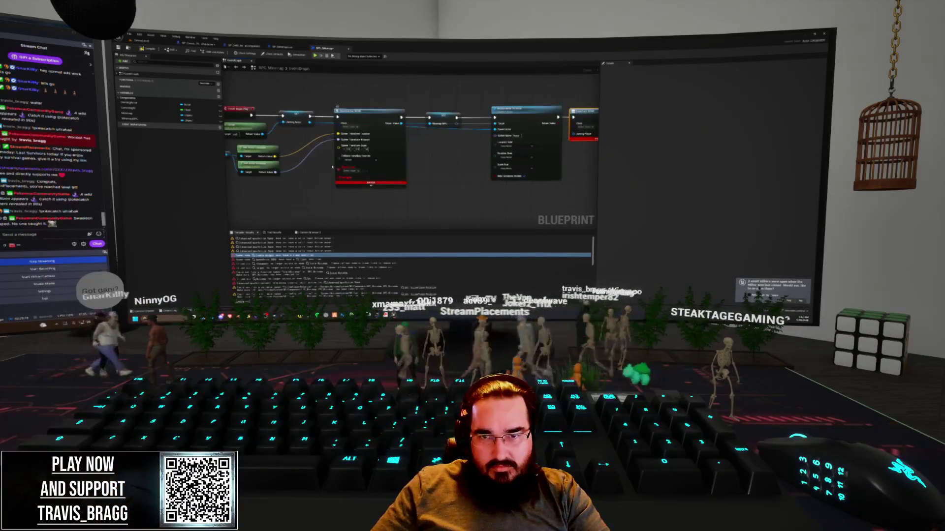
left_click_drag(371, 121, 399, 118)
right_click(398, 119)
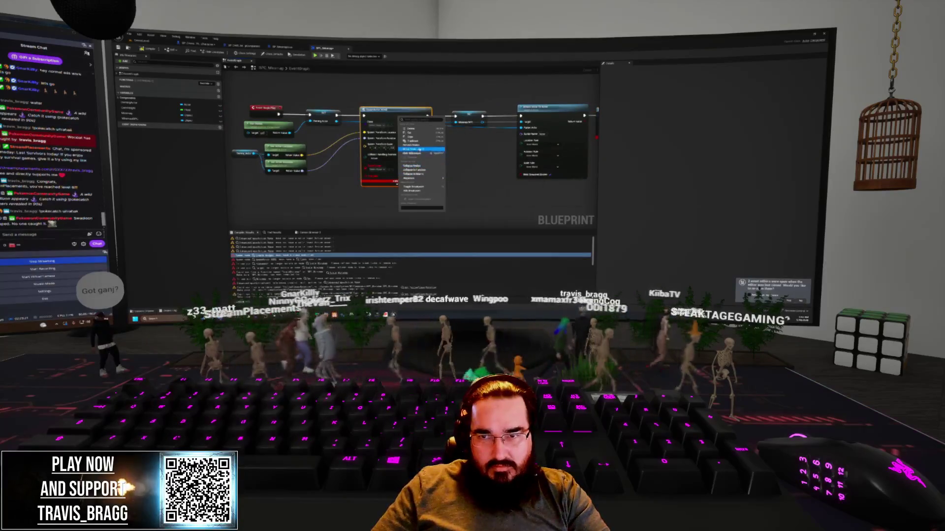
left_click(420, 149)
left_click(376, 132)
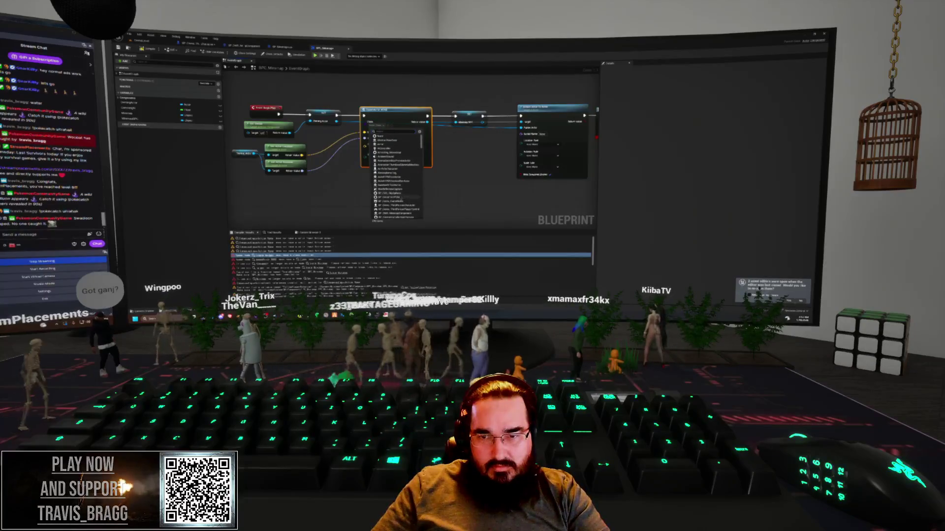
scroll(402, 202, "down", 3)
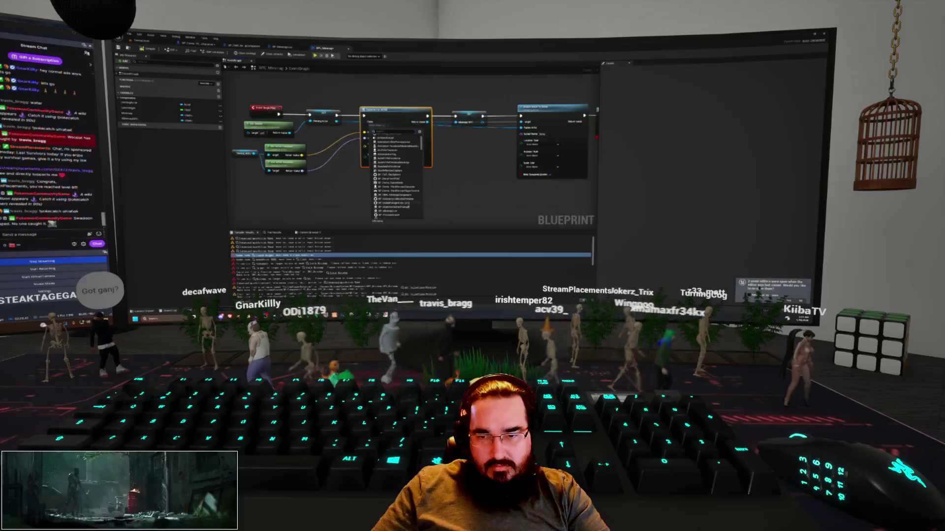
scroll(403, 215, "down", 3)
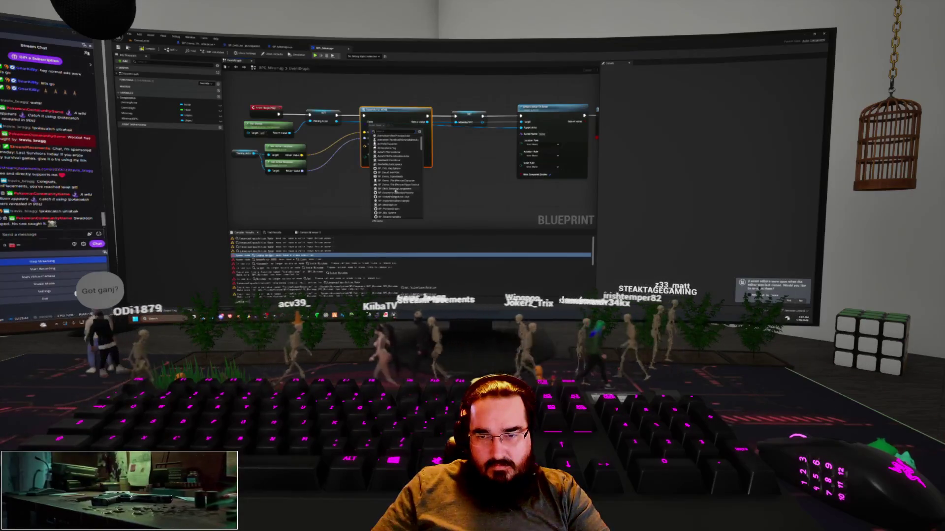
left_click(395, 190)
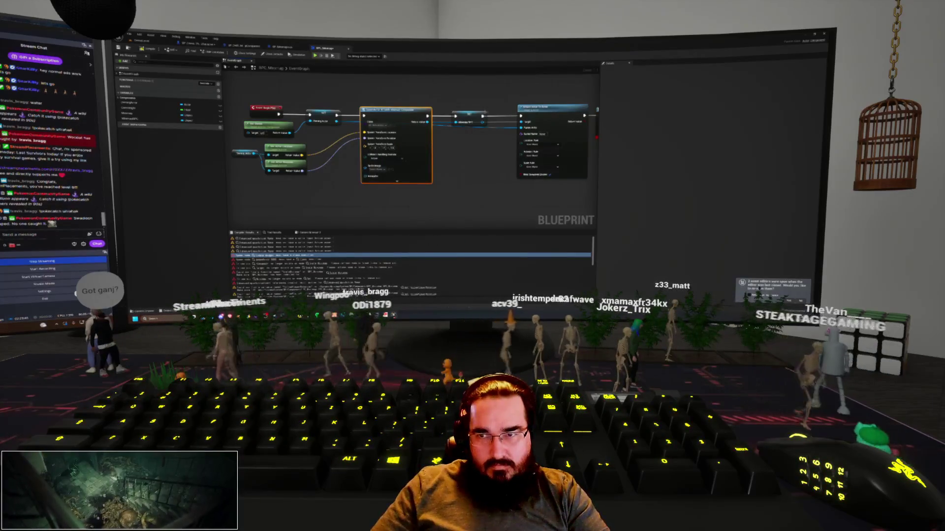
Step: Check the small node after SpawnActor, then open another blueprint asset for editing
left_click(465, 121)
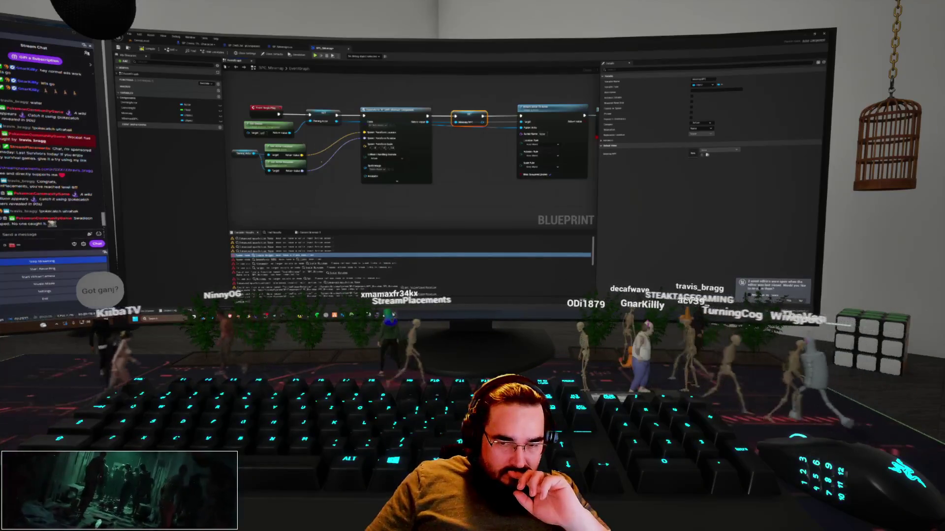
left_click(338, 174)
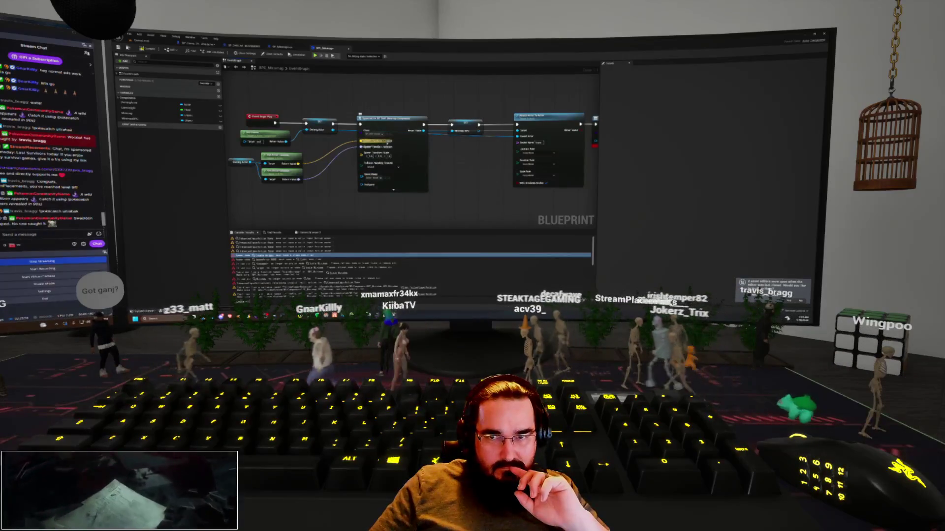
double_click(390, 134)
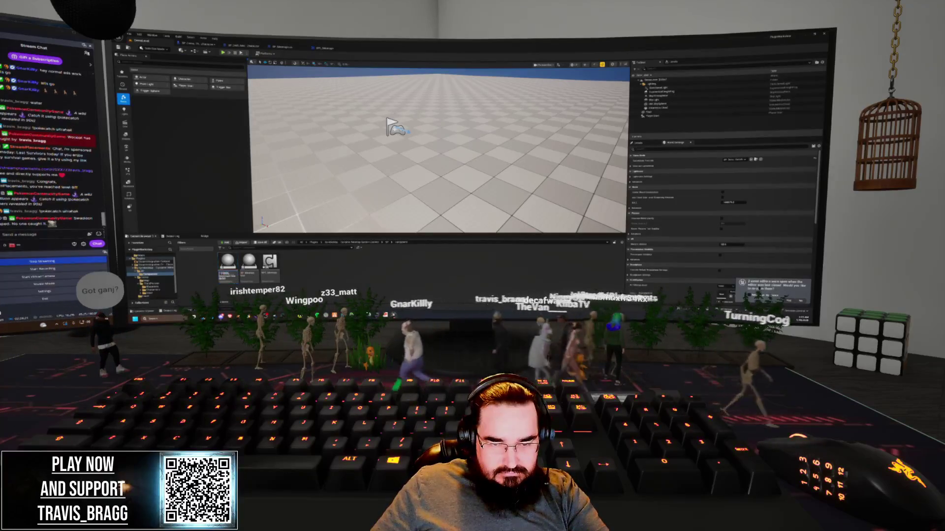
Step: Open BP_Minimap Service and delete the three default event nodes from its Event Graph
left_click(249, 263)
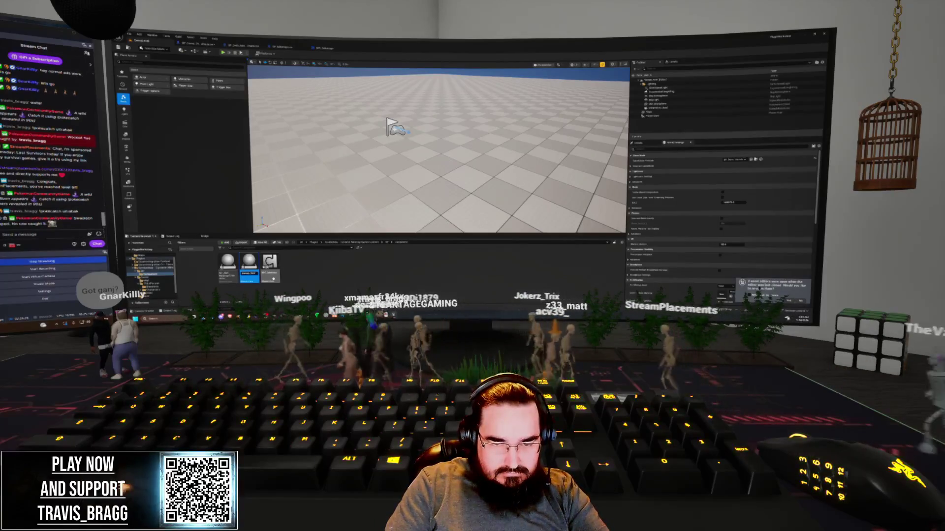
key("Return")
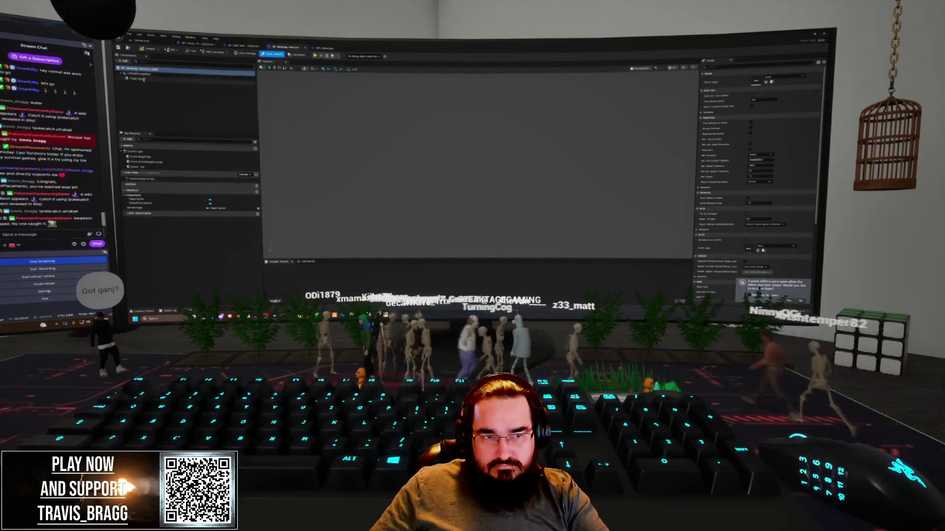
double_click(147, 160)
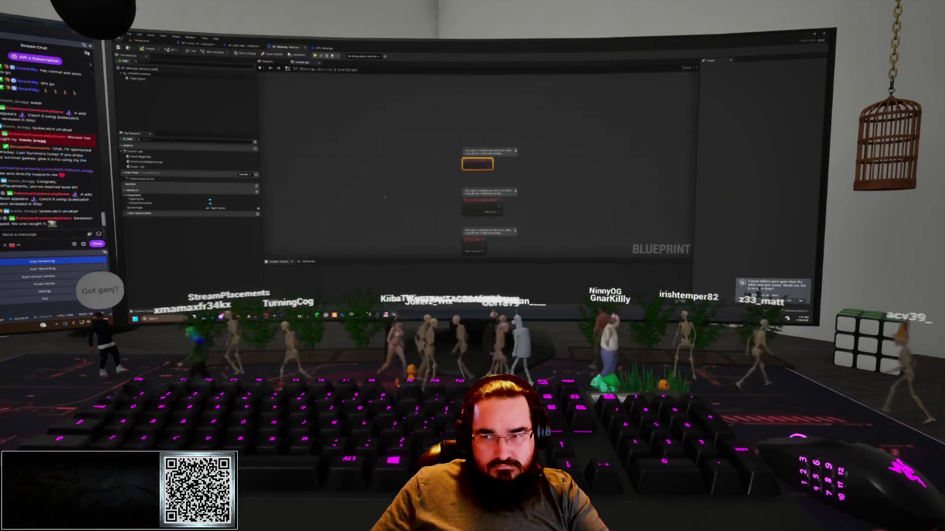
key("Delete")
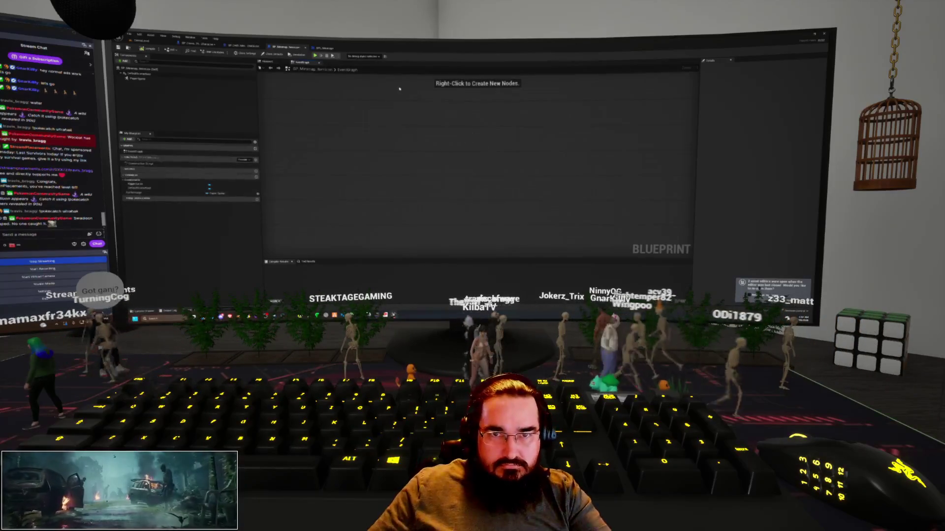
Step: Look over the Construction Script, then go back to BPC_Minimap's event graph
double_click(141, 163)
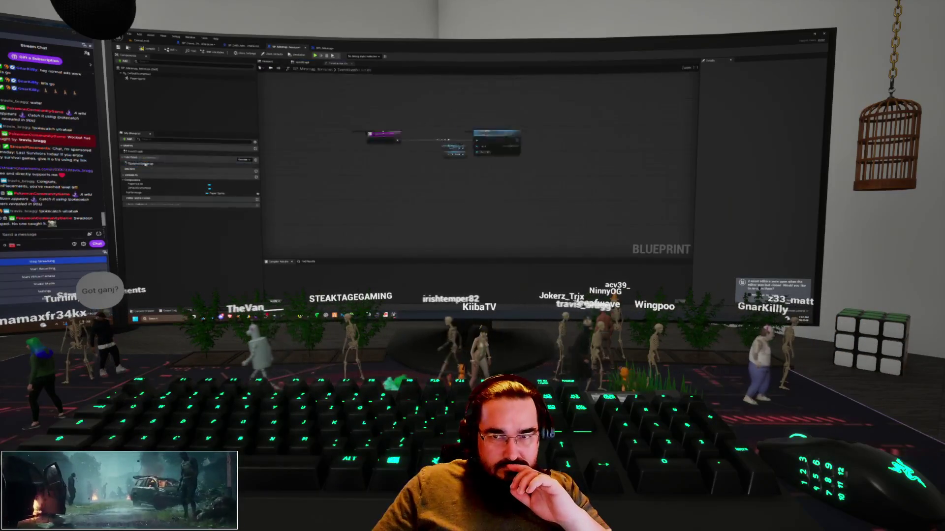
left_click_drag(359, 179, 279, 172)
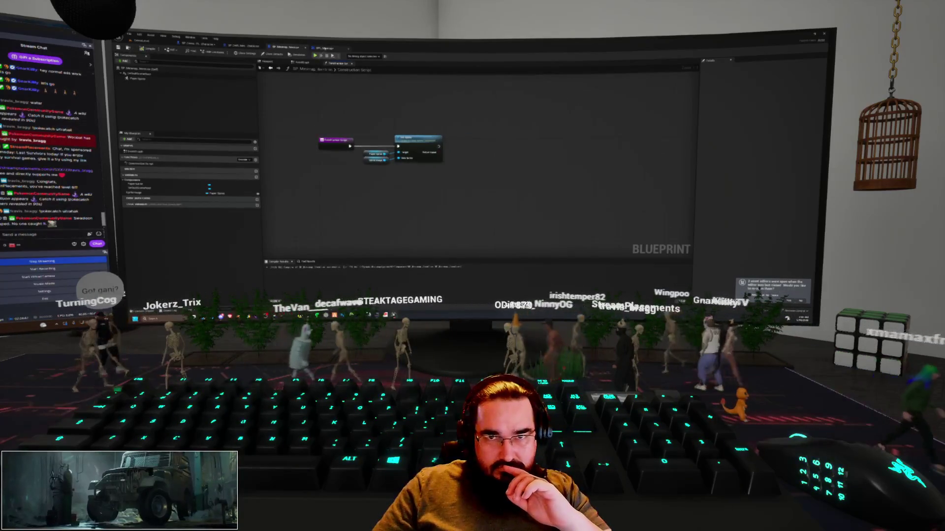
left_click(324, 47)
left_click_drag(239, 95, 245, 90)
left_click_drag(328, 183, 353, 173)
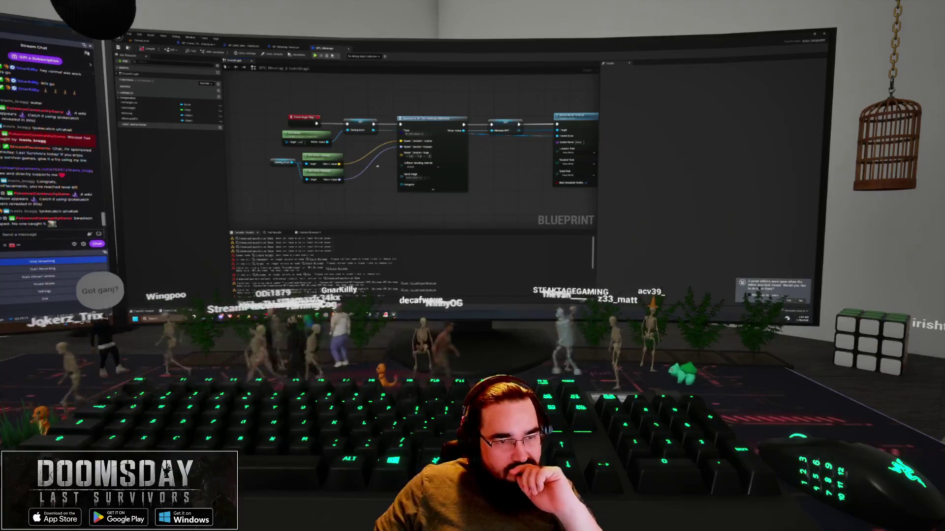
Step: Leave the BPC_Minimap graph for the level editor's empty grid level
left_click_drag(376, 174, 366, 177)
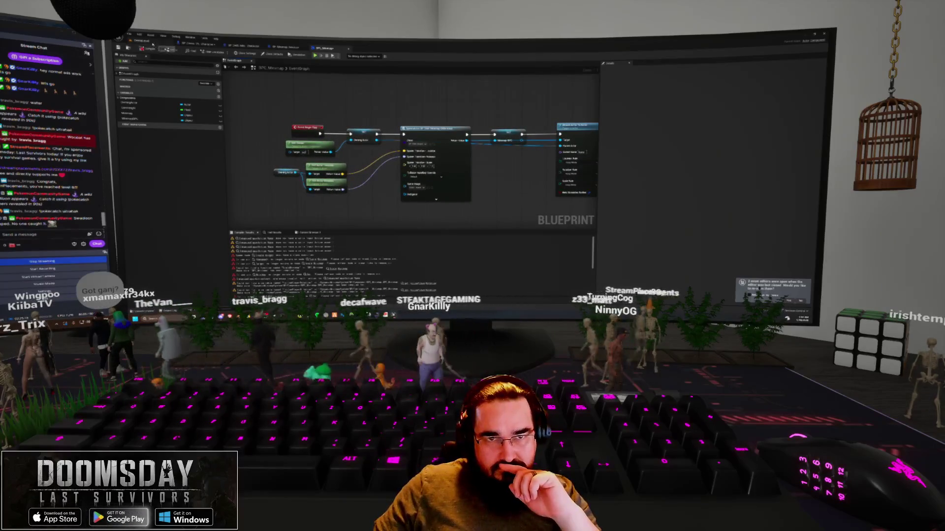
left_click(153, 44)
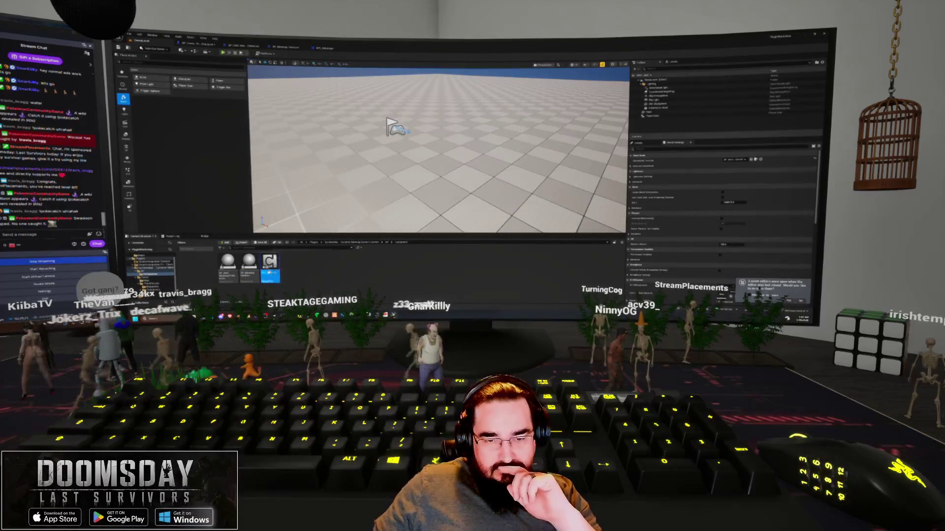
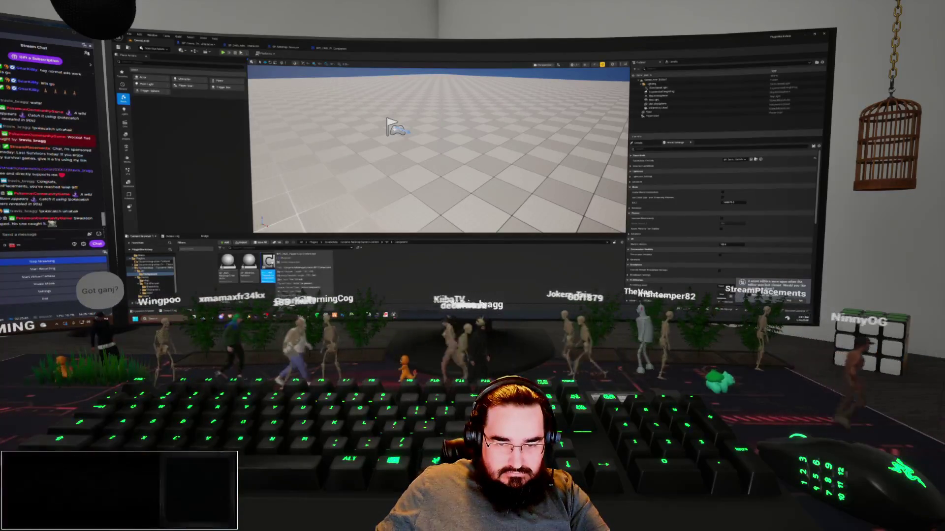
Step: Bring up the BPC Minimap event graph, frame it, and pan right to the red error nodes
key("ctrl+Tab")
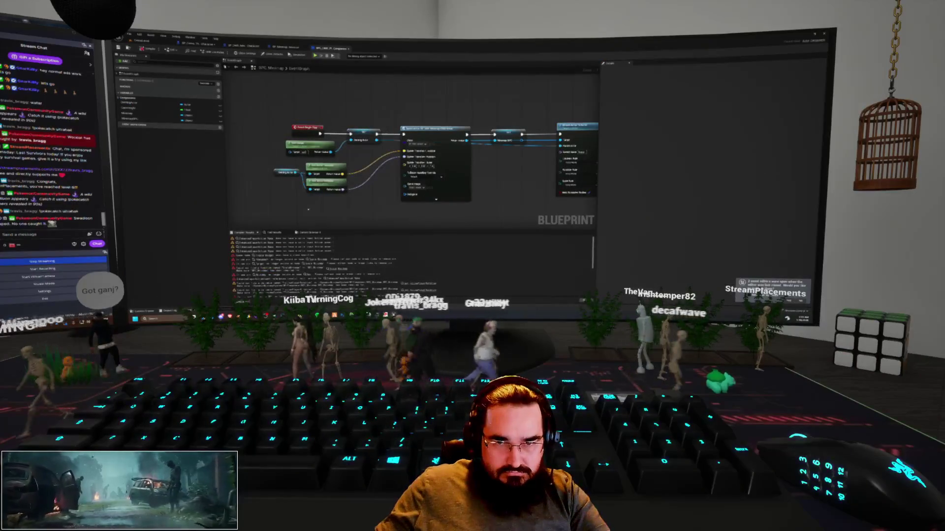
key("Home")
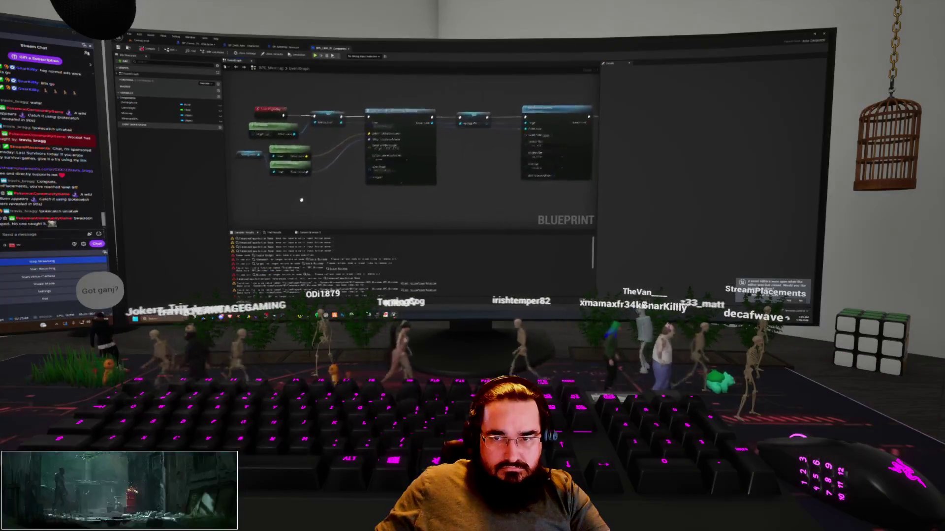
left_click(147, 41)
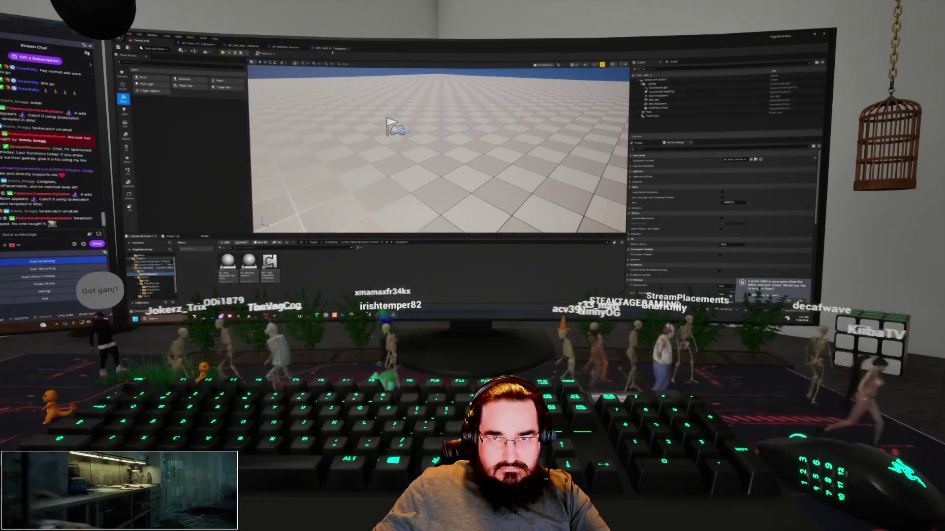
key("ctrl+Tab")
left_click_drag(358, 177, 375, 177)
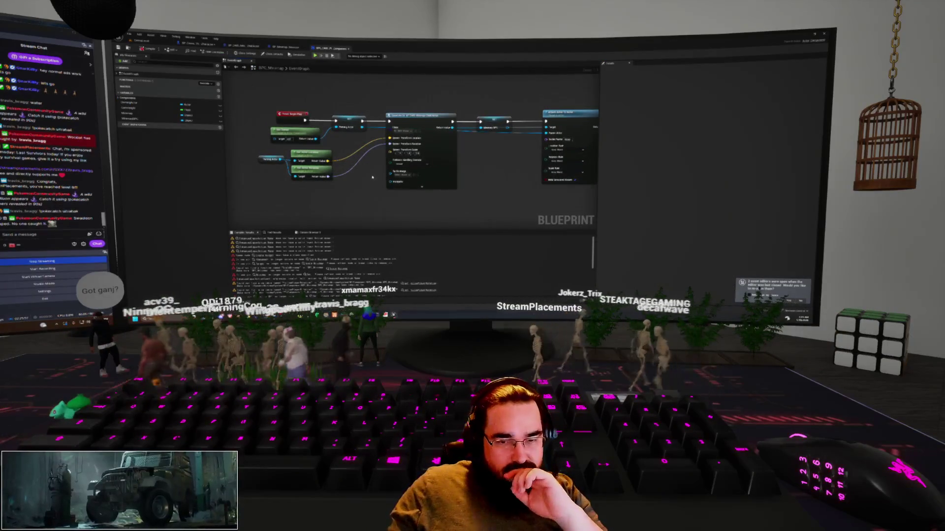
mouse_move(371, 178)
left_mouse_down()
mouse_move(318, 182)
mouse_move(351, 176)
mouse_move(333, 173)
left_mouse_up()
mouse_move(432, 192)
left_mouse_down()
mouse_move(348, 190)
mouse_move(472, 200)
mouse_move(366, 193)
left_mouse_up()
left_click_drag(547, 195, 350, 198)
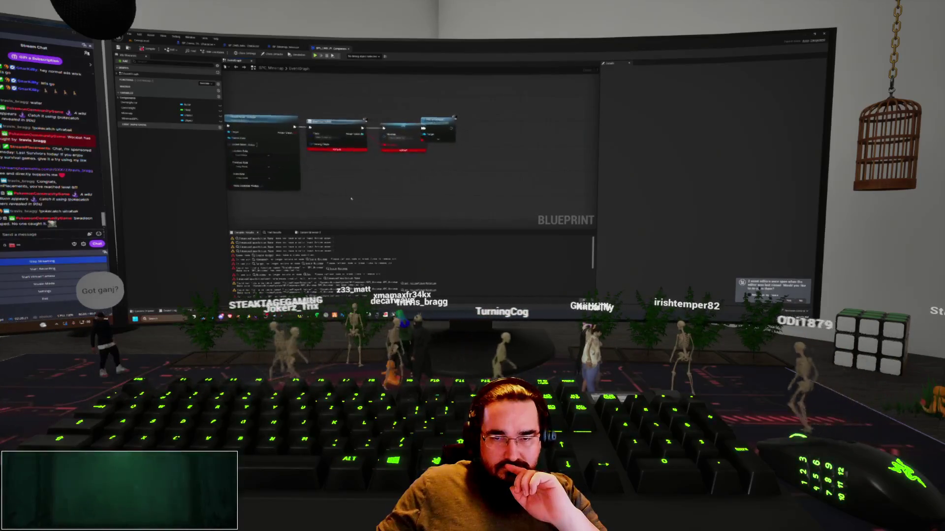
Step: Pick a class in the first node's purple Class dropdown
left_click(327, 139)
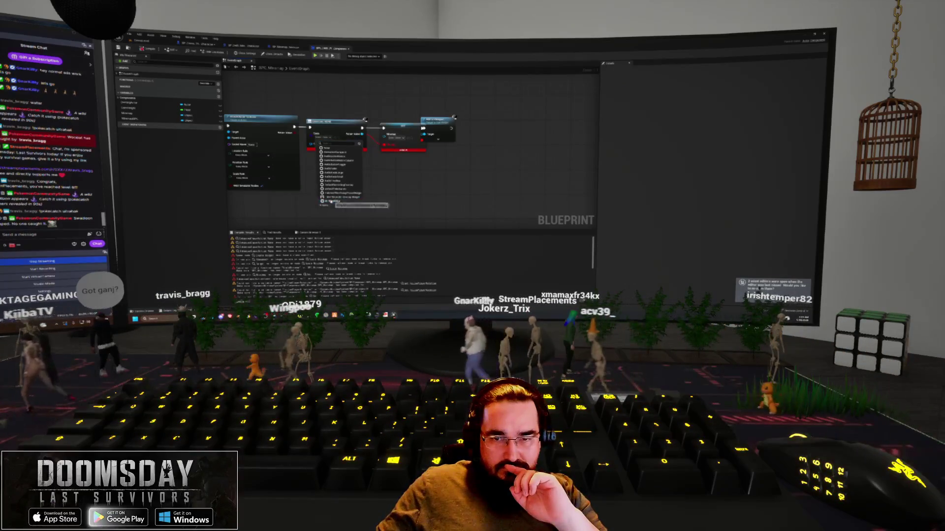
left_click(330, 202)
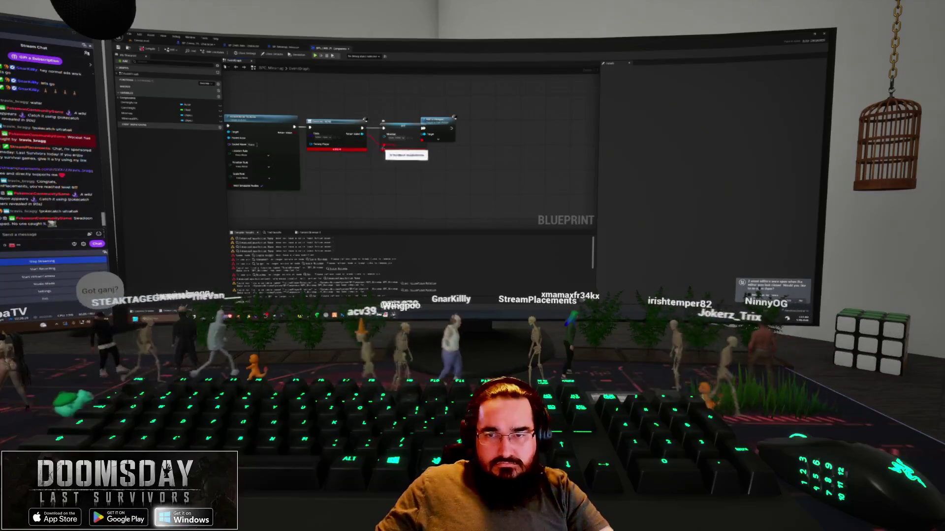
left_click(334, 138)
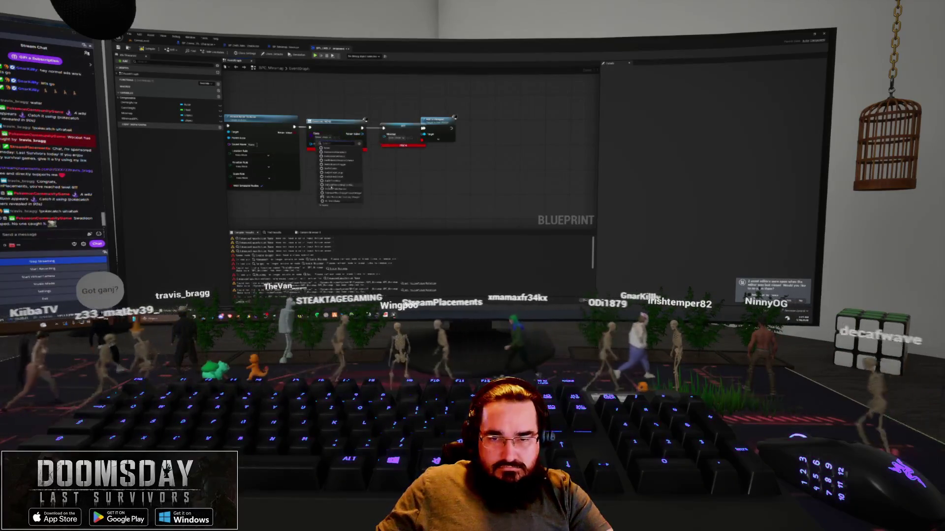
Step: Refresh the middle node, re-pick its class pin, and open the minimap widget designer
right_click(329, 128)
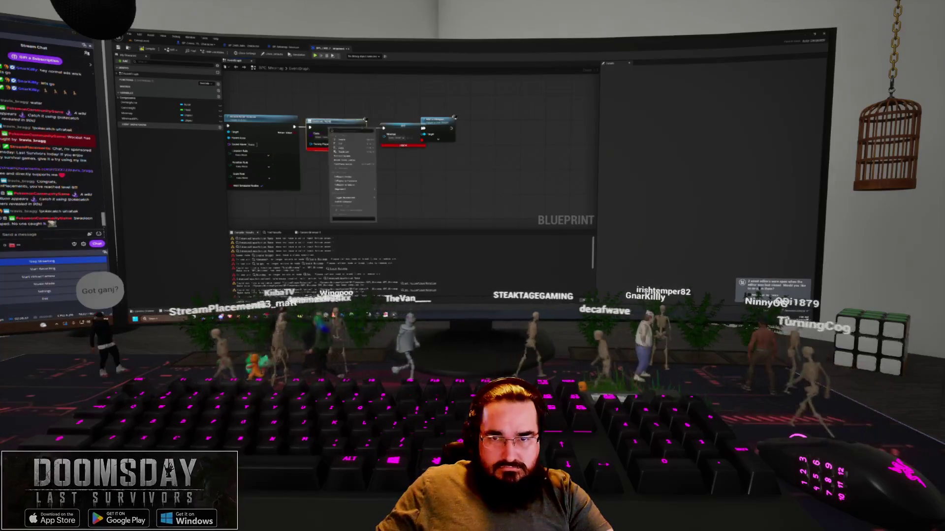
left_click(351, 160)
left_click(325, 141)
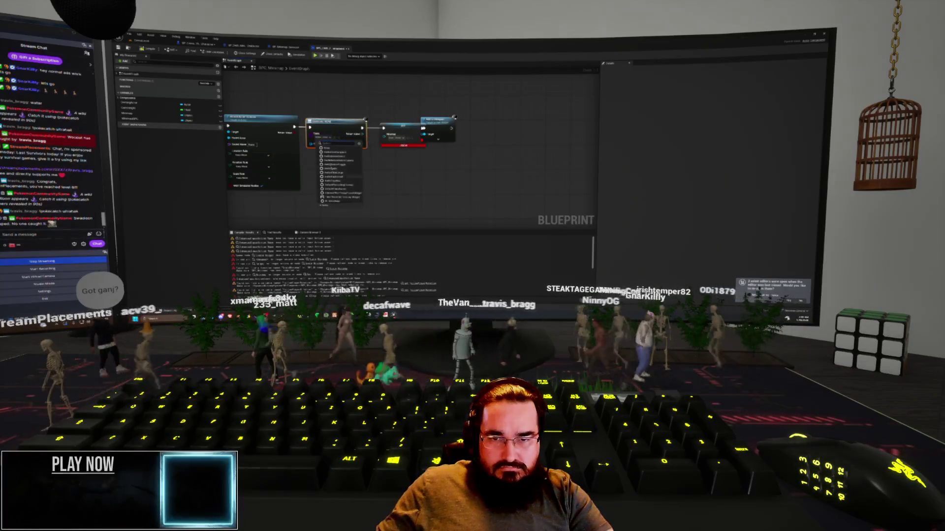
left_click(338, 202)
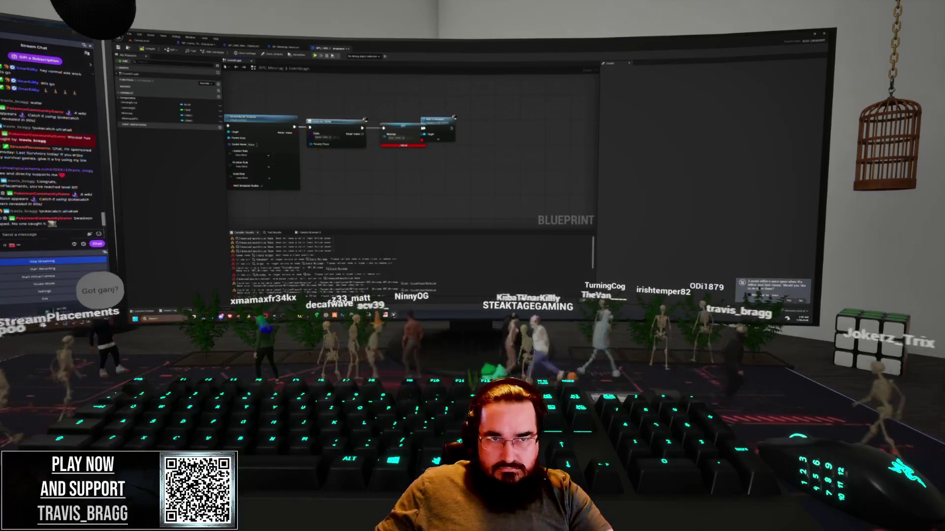
left_click(138, 41)
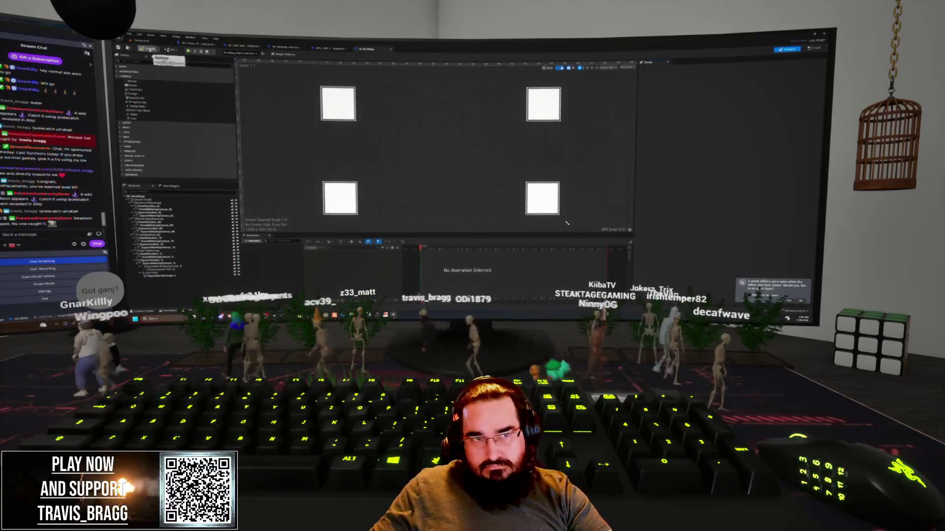
Step: Add a Cast node to the BPC Minimap graph and place it beside the large first node
left_click(139, 40)
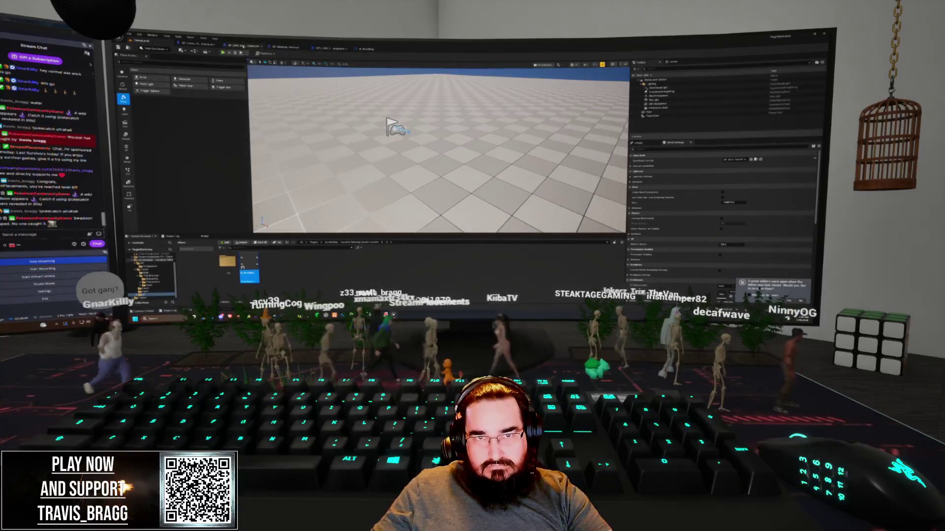
left_click(327, 48)
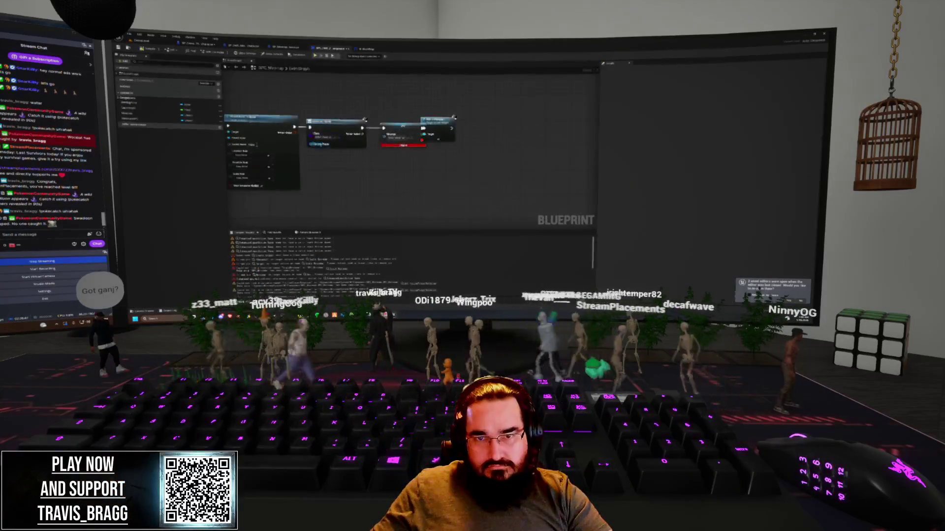
left_click_drag(320, 162, 343, 157)
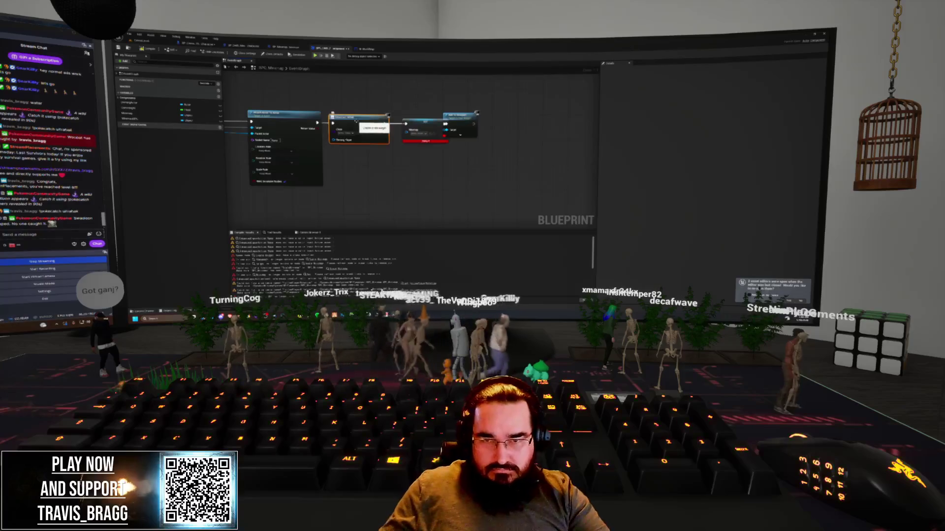
right_click(354, 137)
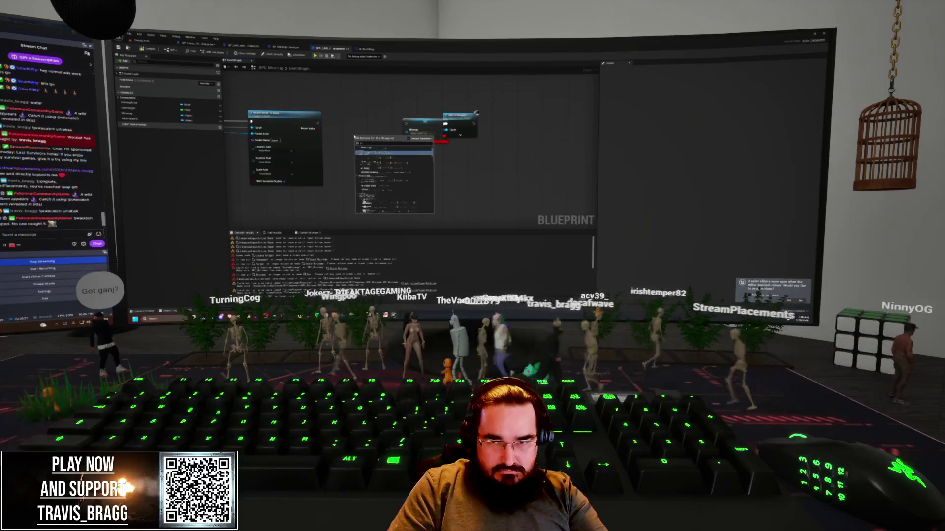
key("Return")
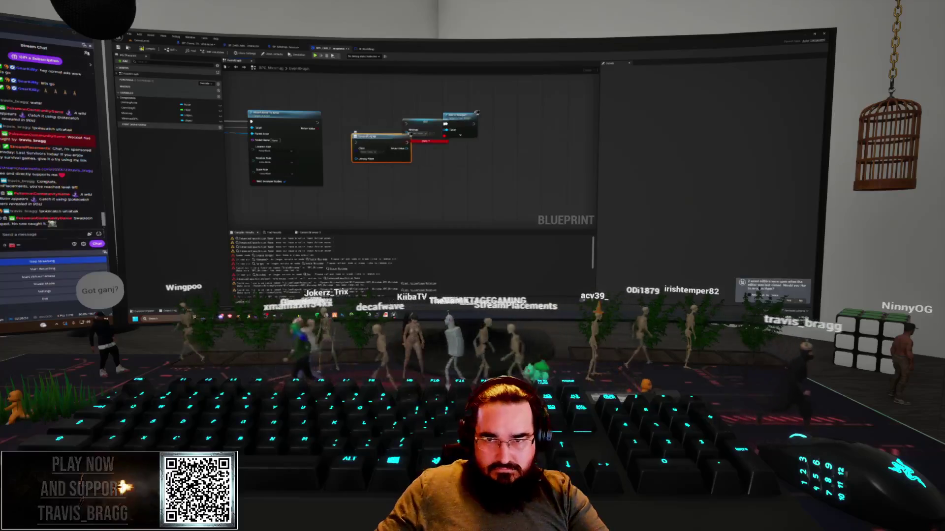
left_click_drag(372, 136, 353, 118)
left_click_drag(293, 113, 288, 114)
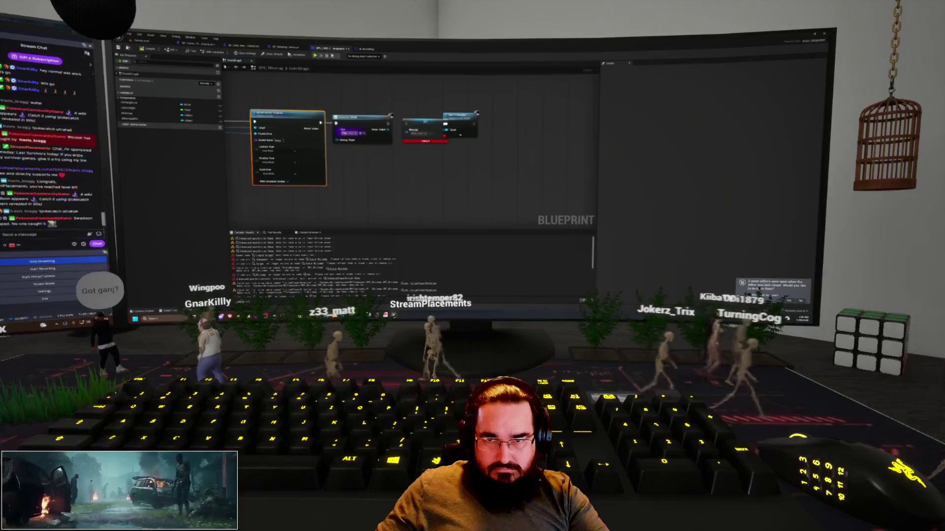
Step: Set the Cast node's class and delete the broken red error node
left_click(346, 133)
left_click(360, 198)
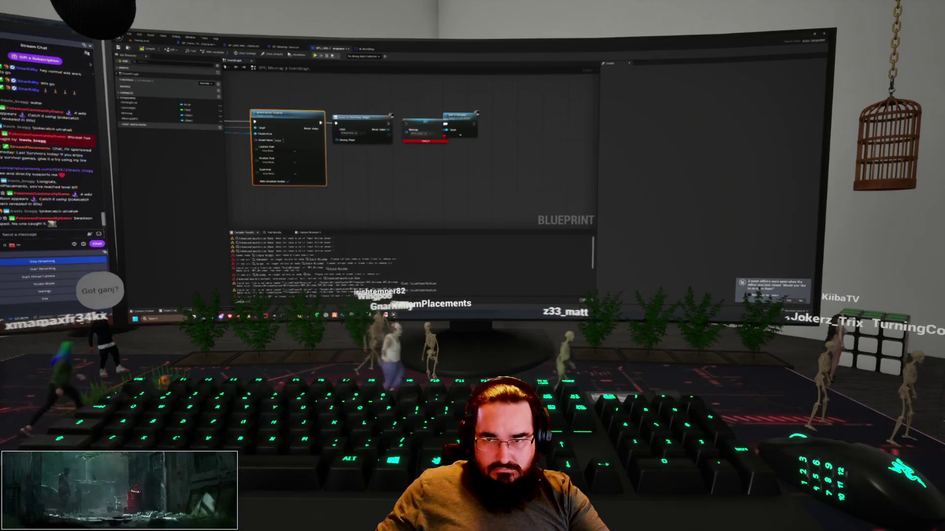
left_click(425, 130)
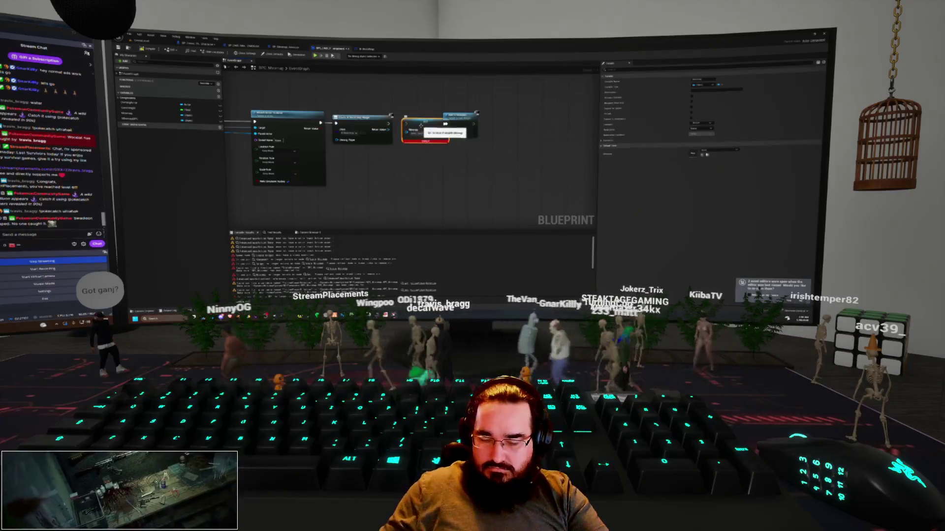
key("Delete")
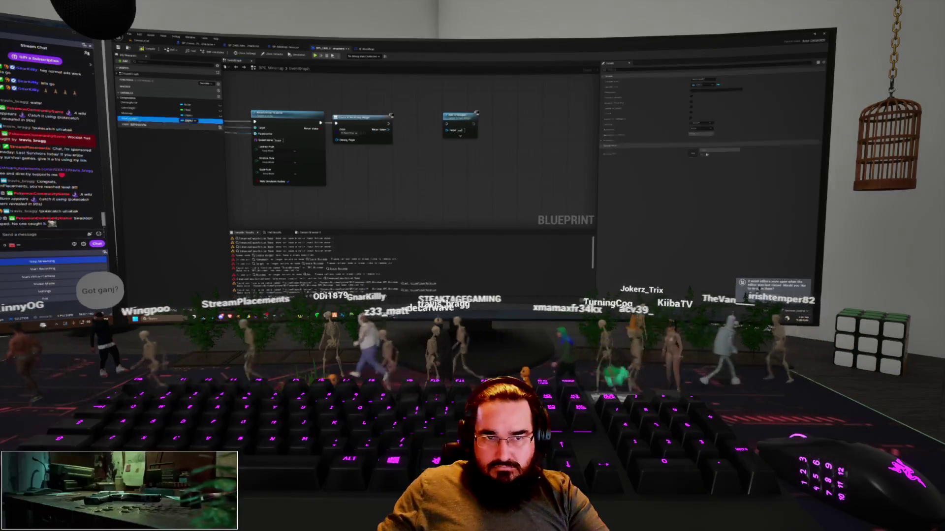
Step: Promote the Cast node's Return Value to a new variable
right_click(389, 129)
left_click(416, 142)
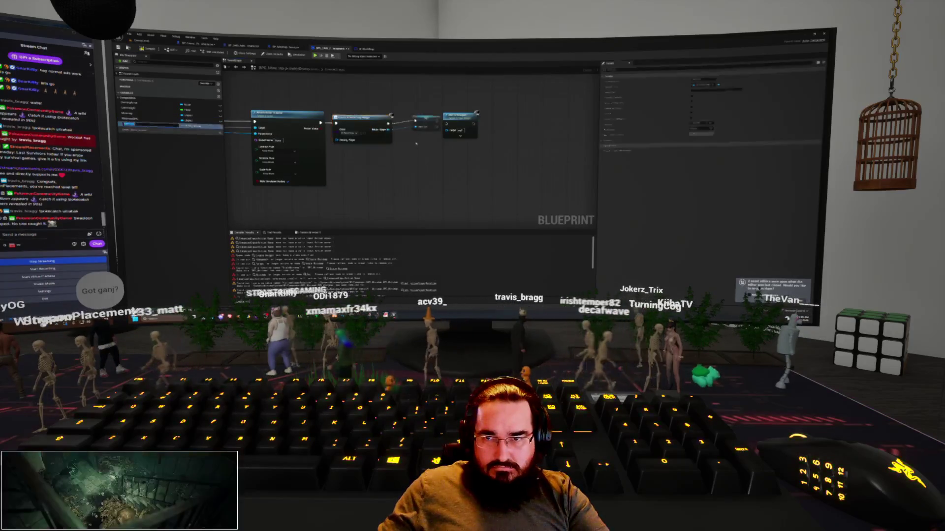
left_click(151, 128)
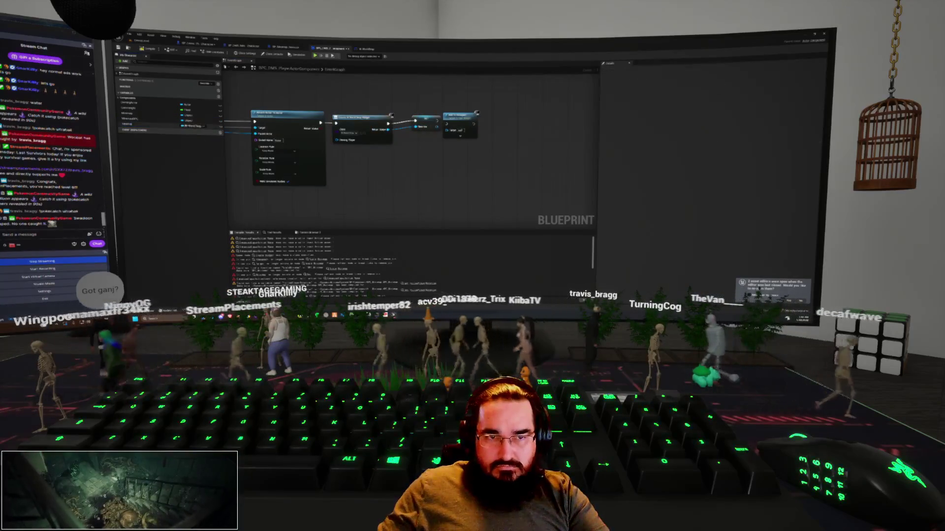
Step: Remove the unused variable and give the promoted variable a new type
left_click(152, 126)
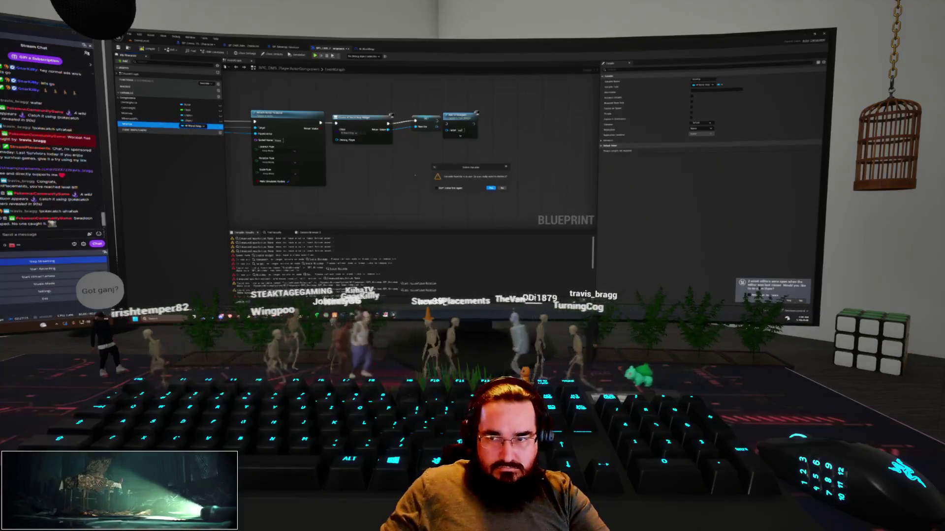
left_click(491, 188)
left_click(189, 121)
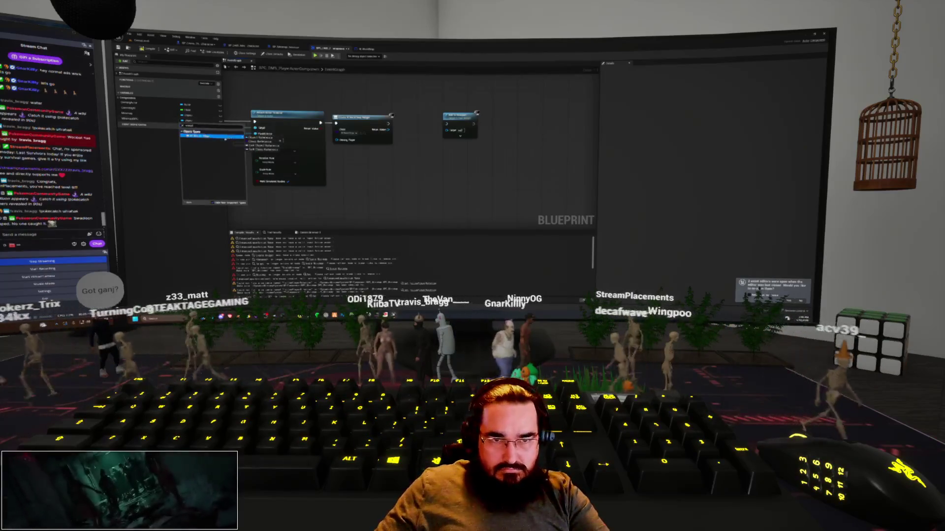
left_click(201, 143)
left_click(500, 189)
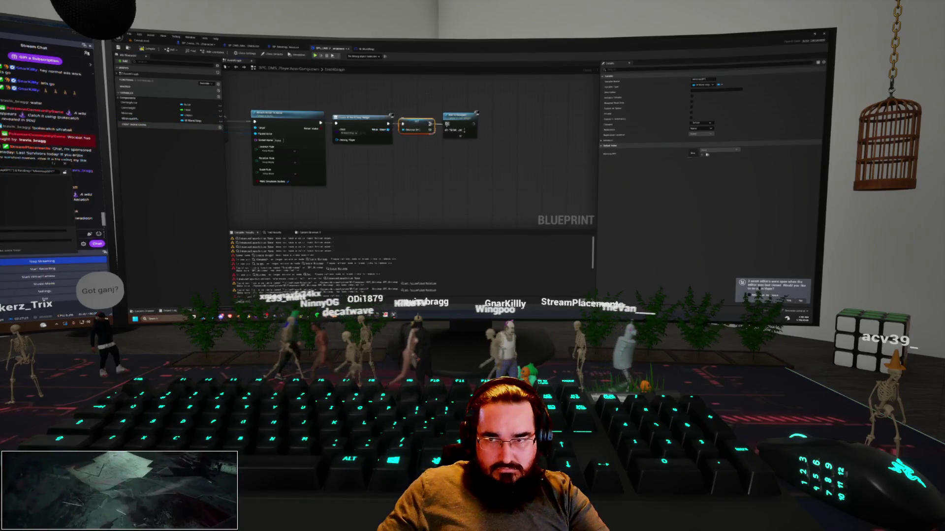
left_click(428, 159)
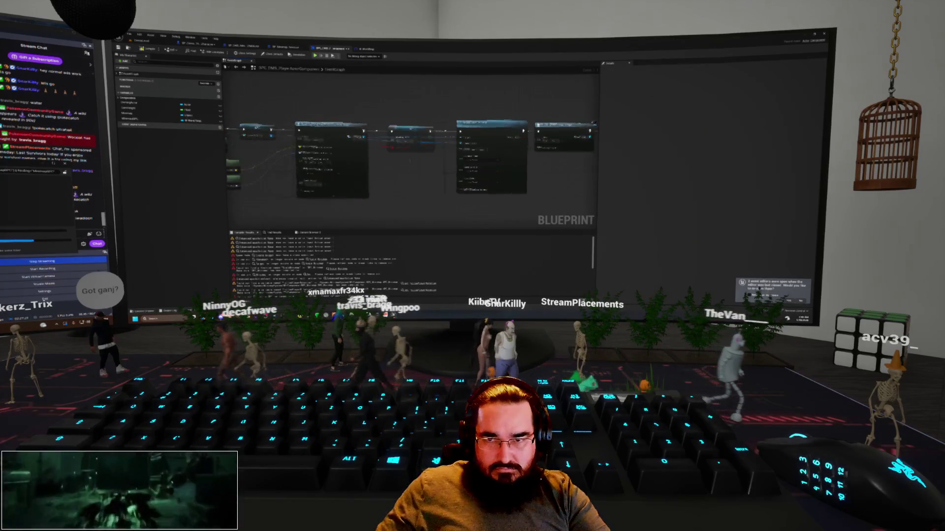
left_click(411, 137)
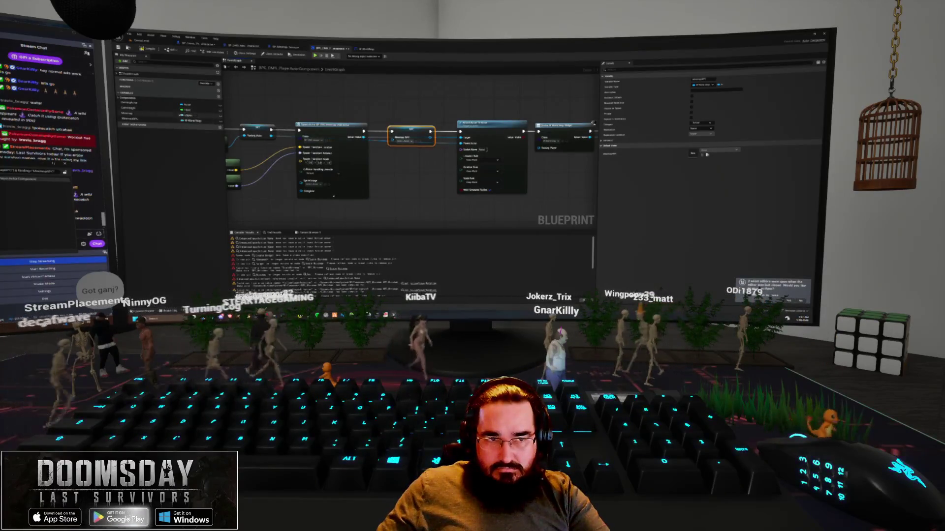
Step: Change the Minimap variable's type to the World minimap type found with 'world mini'
right_click(190, 122)
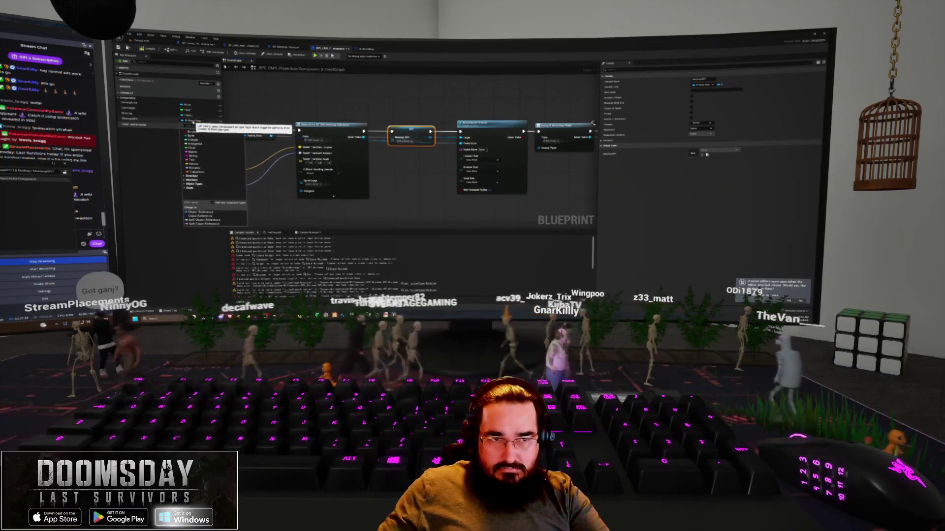
left_click(151, 137)
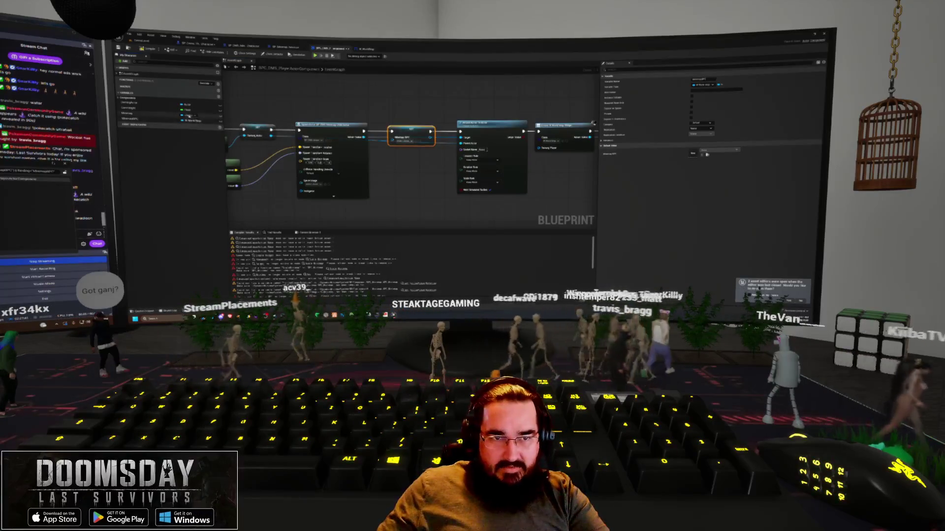
left_click(186, 116)
type("world")
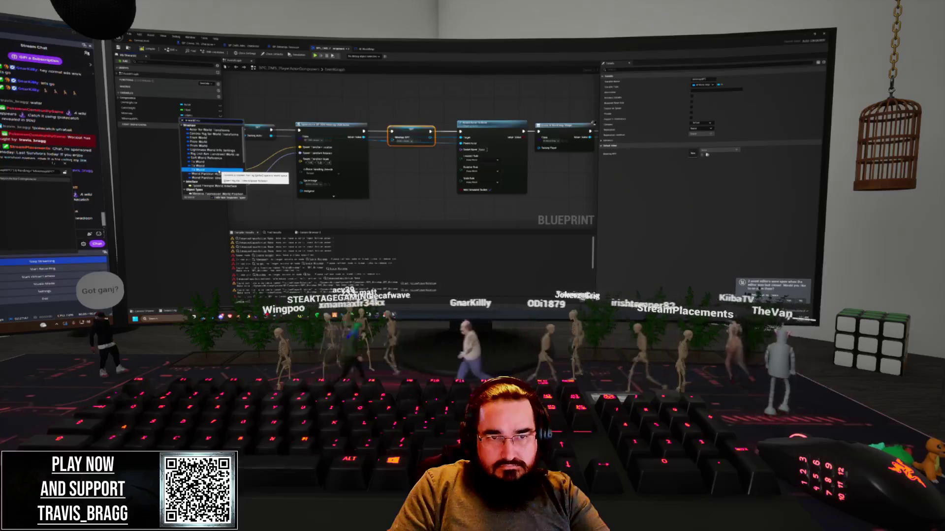
type(" mini")
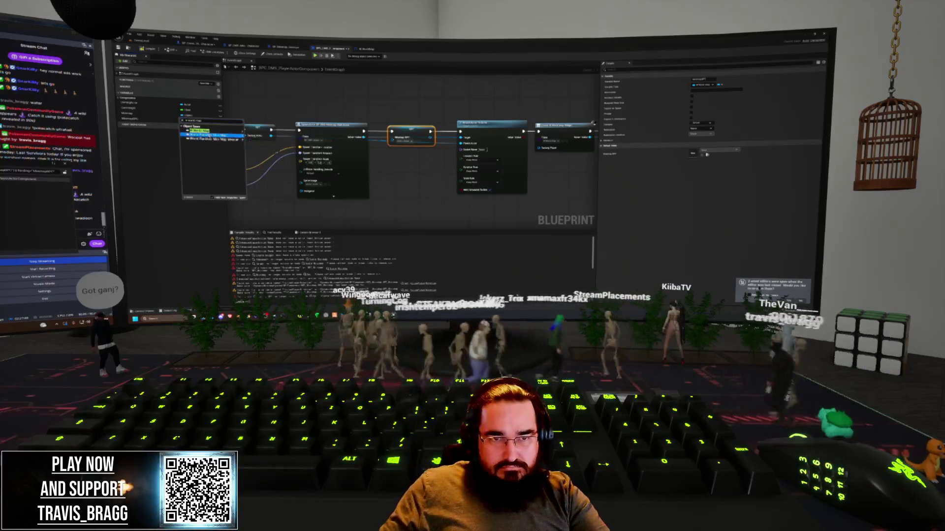
left_click(200, 130)
key("Return")
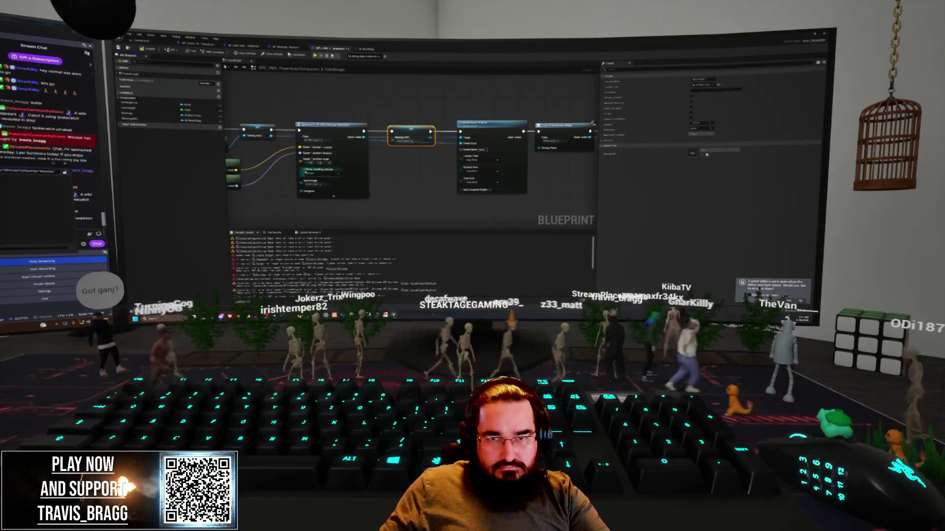
left_click(193, 121)
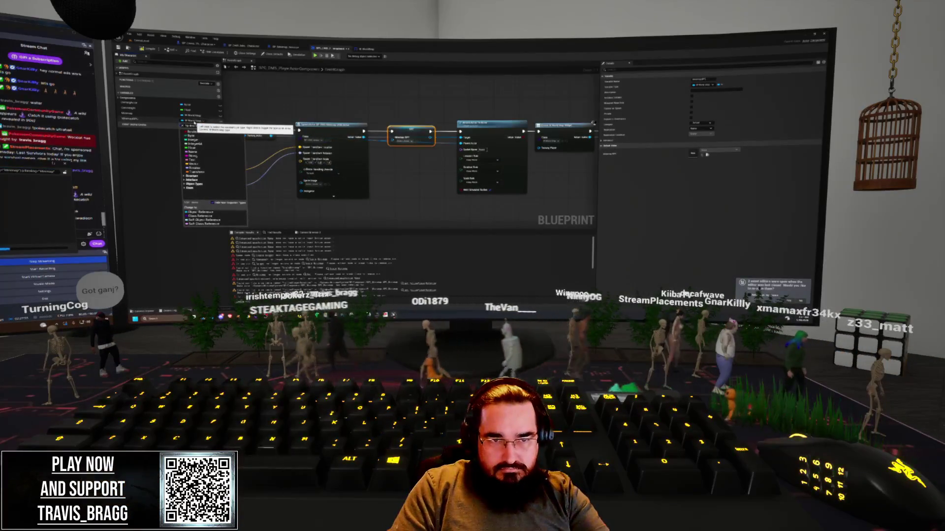
key("Escape")
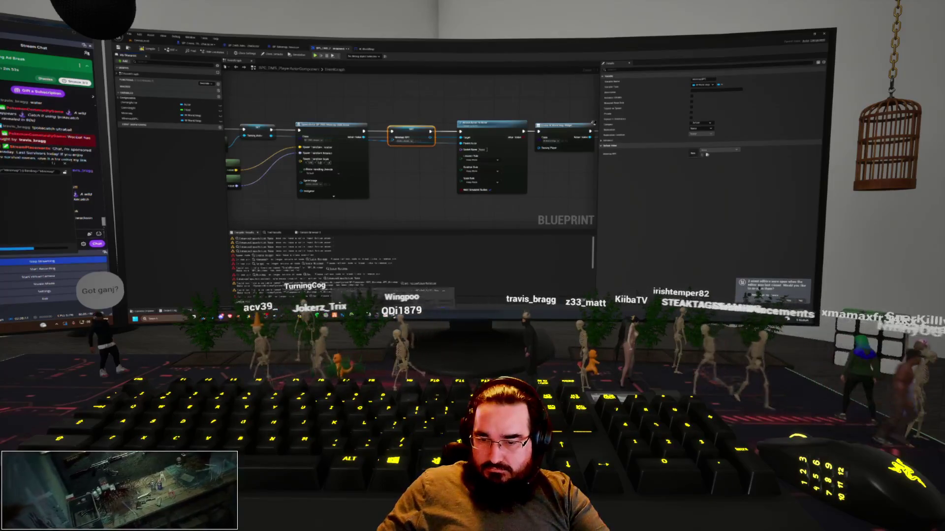
key("super+d")
key("super+d")
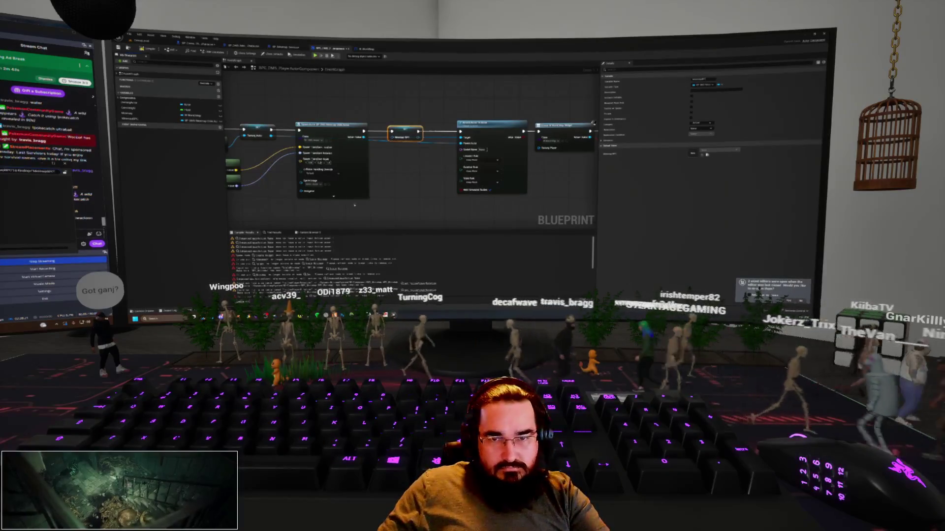
Step: Convert the small getter node into a Validated Get with execution pins
left_click(407, 175)
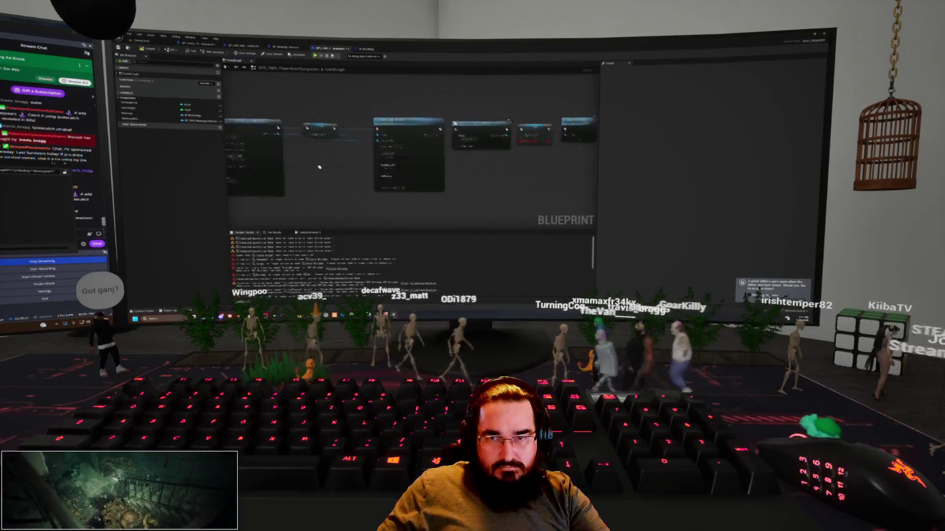
left_click(448, 133)
key("Delete")
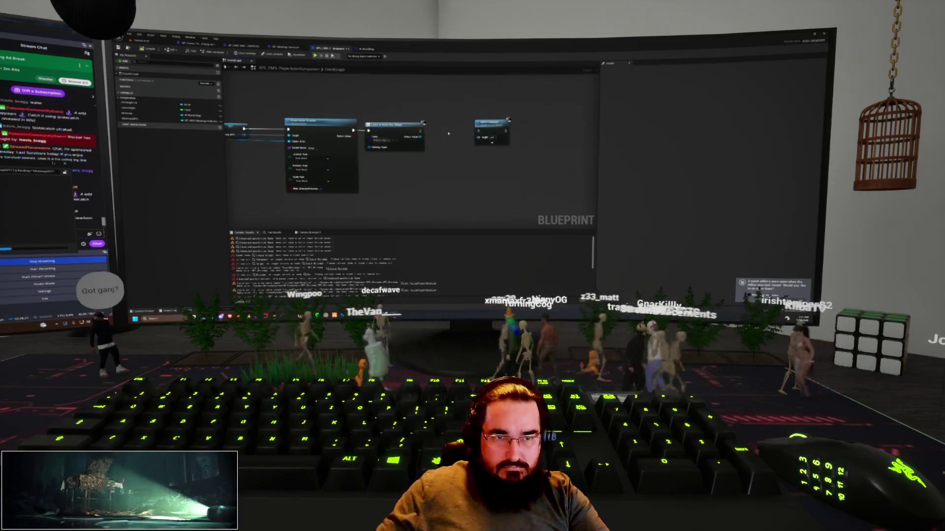
key("ctrl+z")
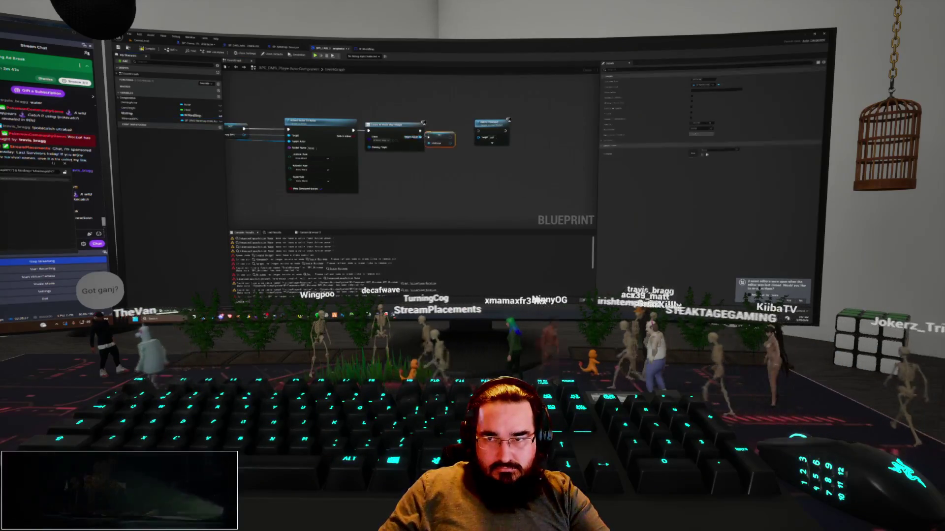
right_click(458, 133)
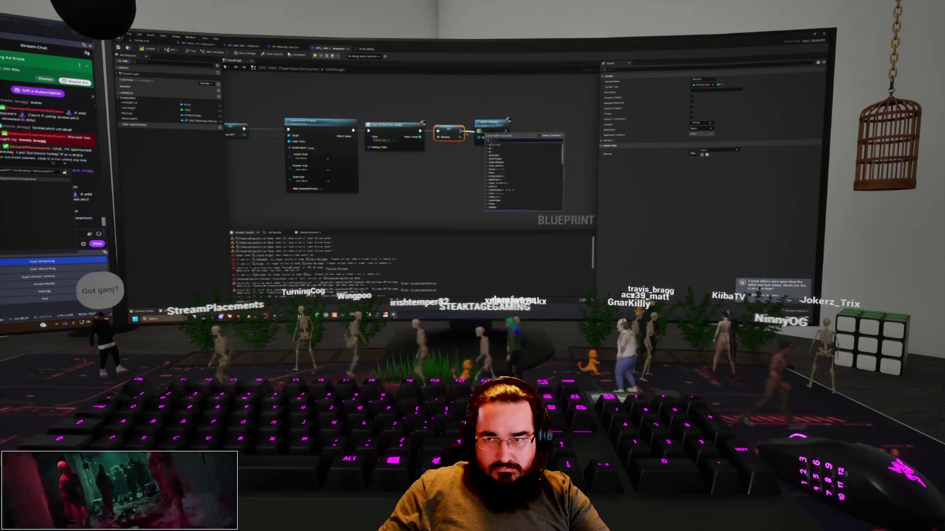
left_click(497, 148)
Step: Pan across the graph to check the chain, then return to the level editor
mouse_move(344, 192)
left_mouse_down()
mouse_move(487, 187)
mouse_move(419, 185)
mouse_move(479, 167)
left_mouse_up()
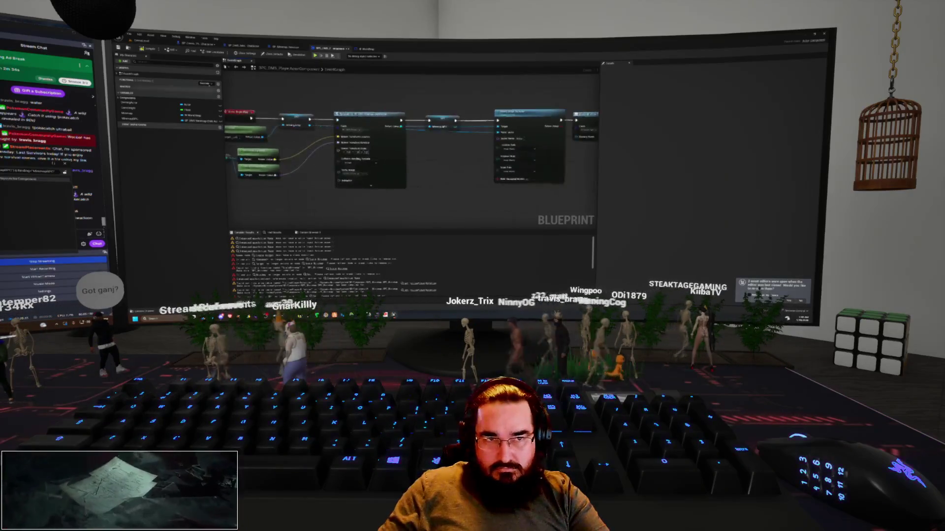
scroll(432, 217, "down", 4)
scroll(368, 169, "up", 5)
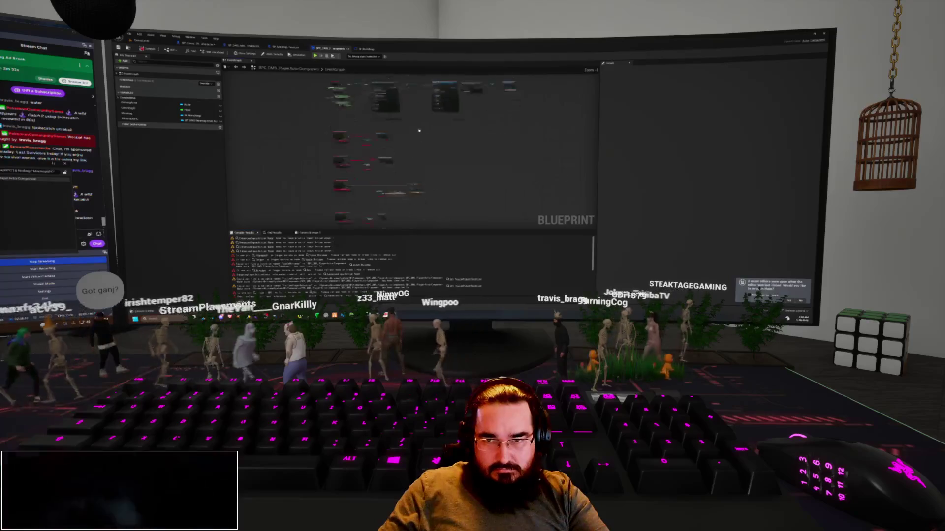
left_click_drag(368, 169, 355, 164)
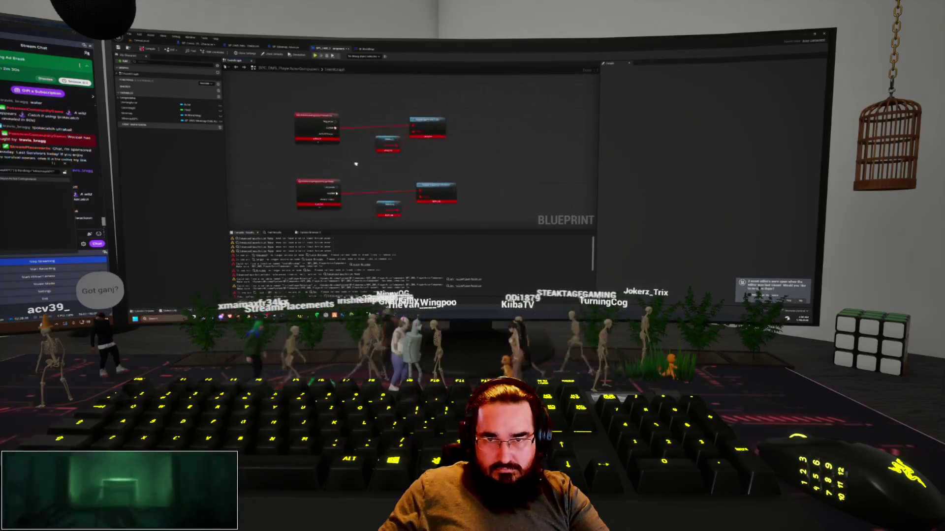
left_click(146, 43)
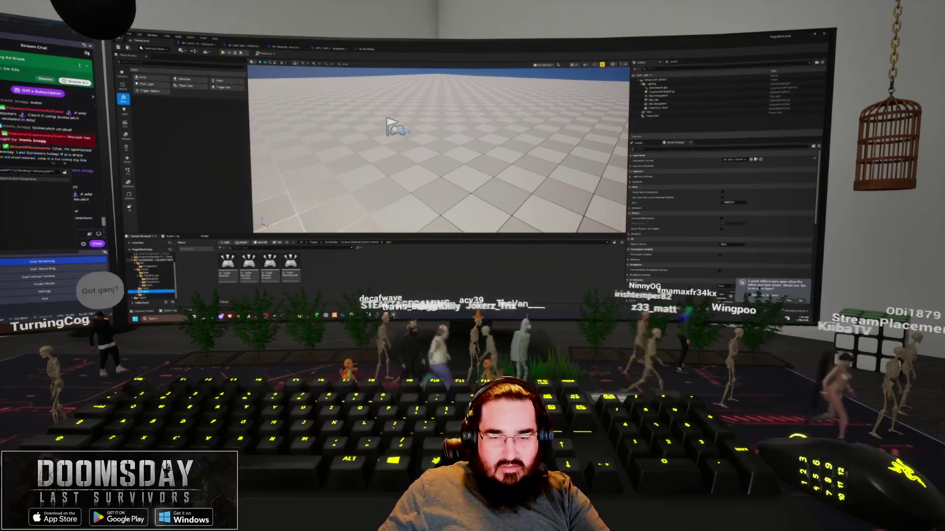
right_click(316, 104)
mouse_move(343, 215)
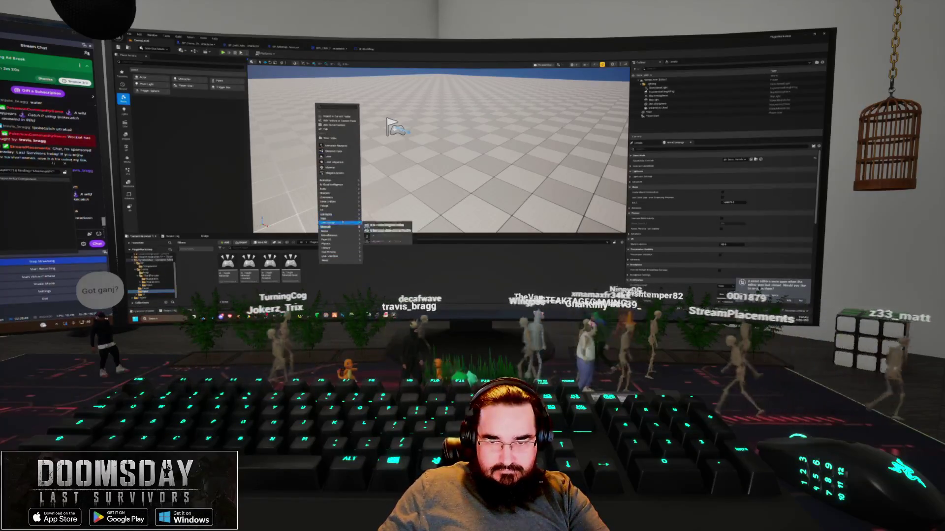
left_click(387, 232)
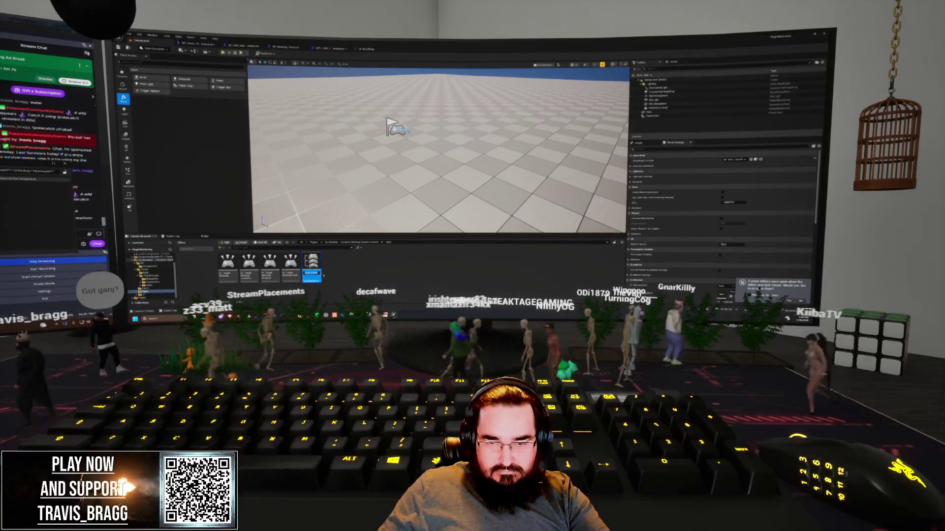
key("Delete")
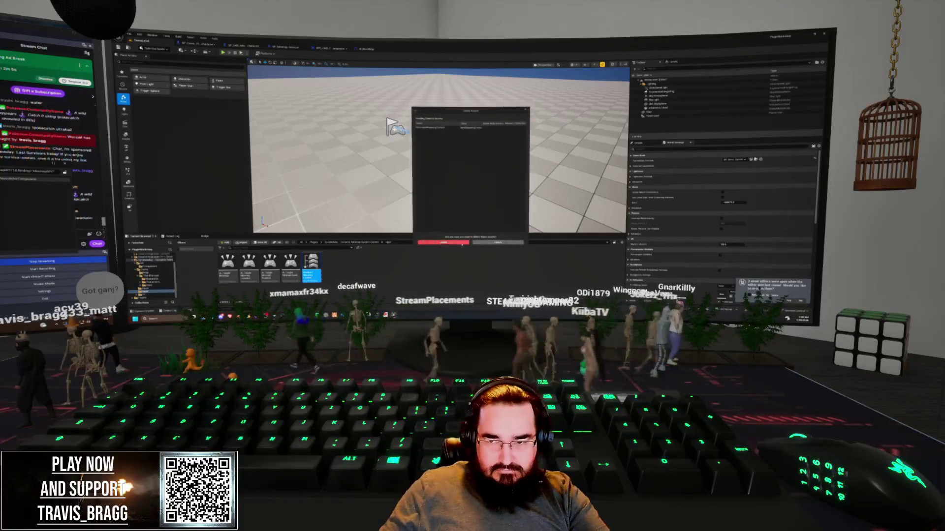
key("Return")
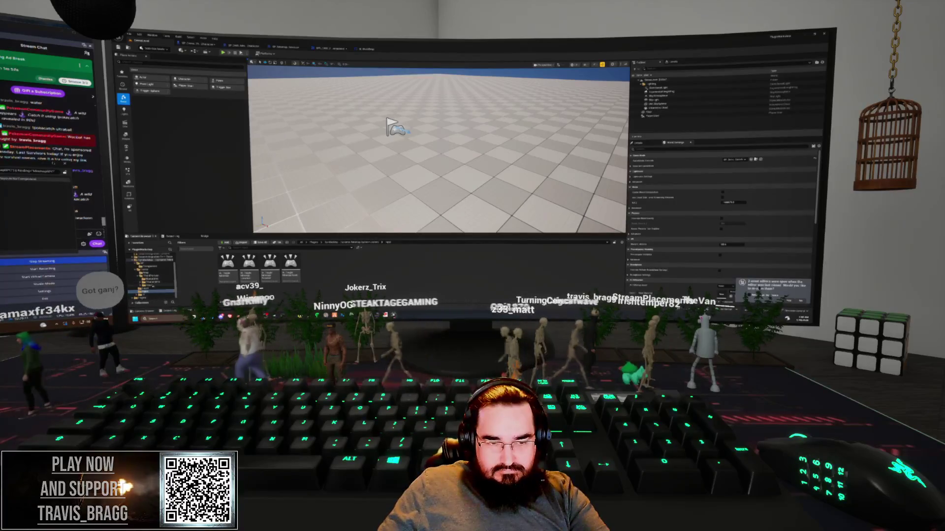
left_click(148, 286)
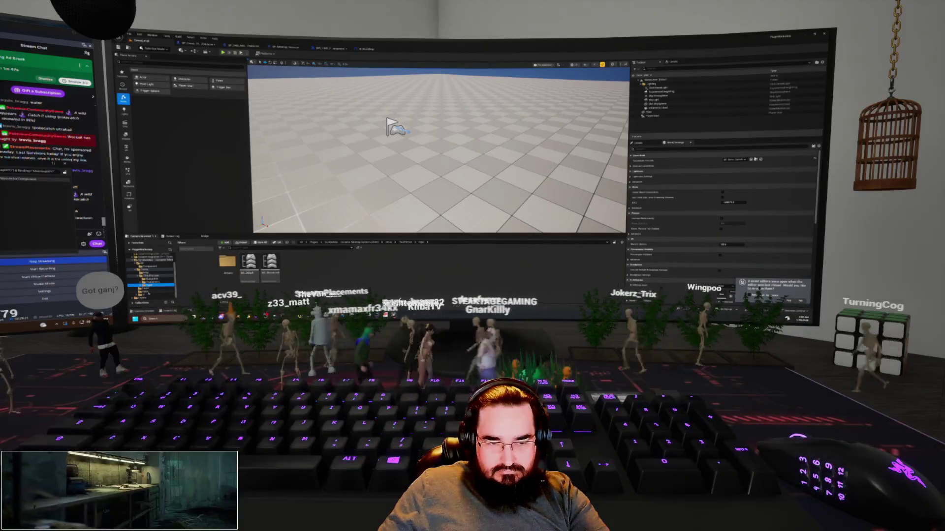
Step: Delete the four controller assets, then open the project's Plugins folder in File Explorer
left_click(147, 292)
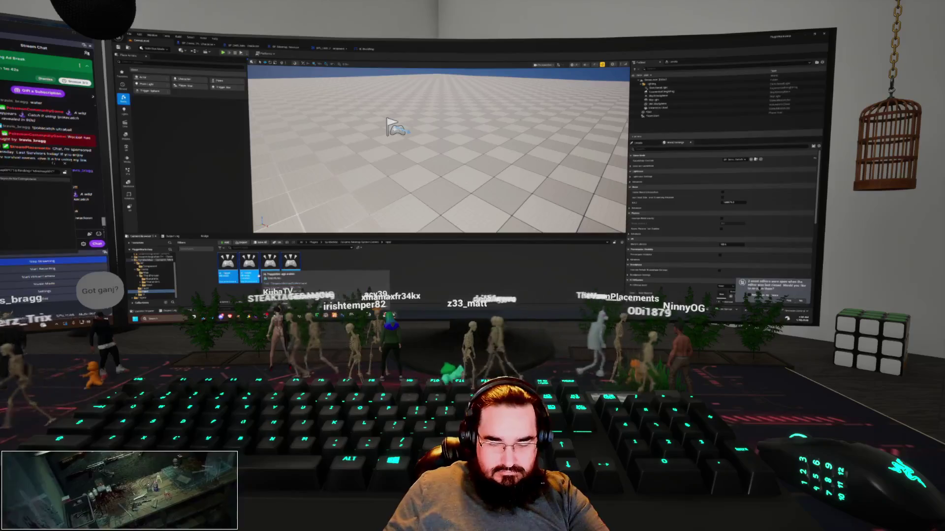
key("ctrl+a")
key("Delete")
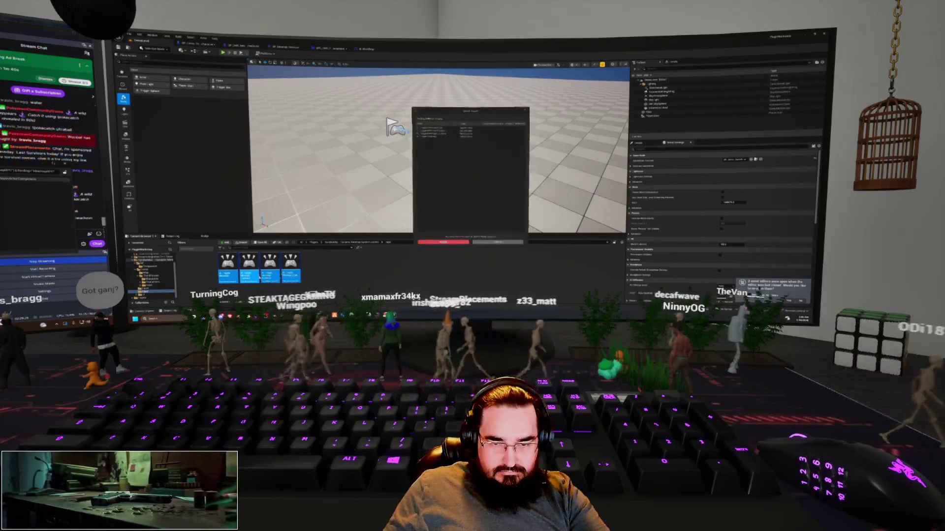
left_click(442, 243)
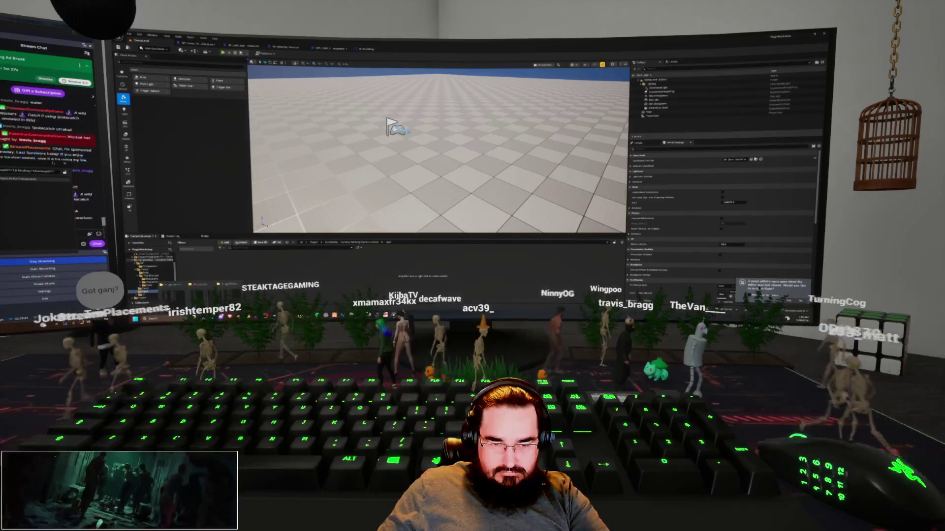
key("super+e")
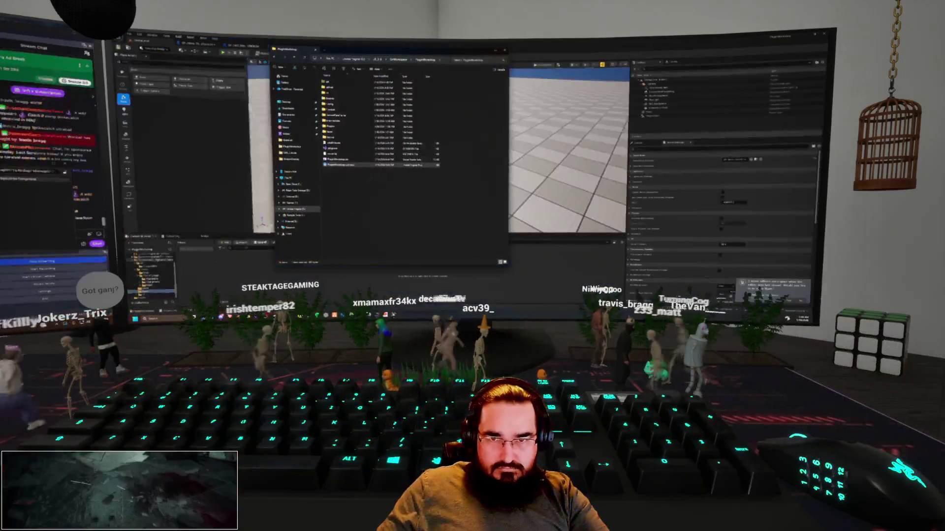
double_click(338, 126)
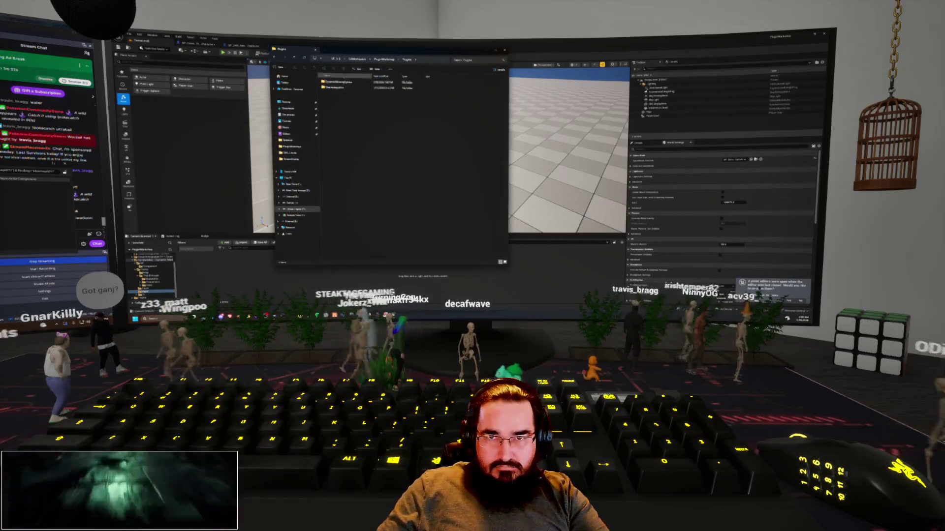
Step: Go to a plugin subfolder through the address bar, where it lists four items
left_click(432, 60)
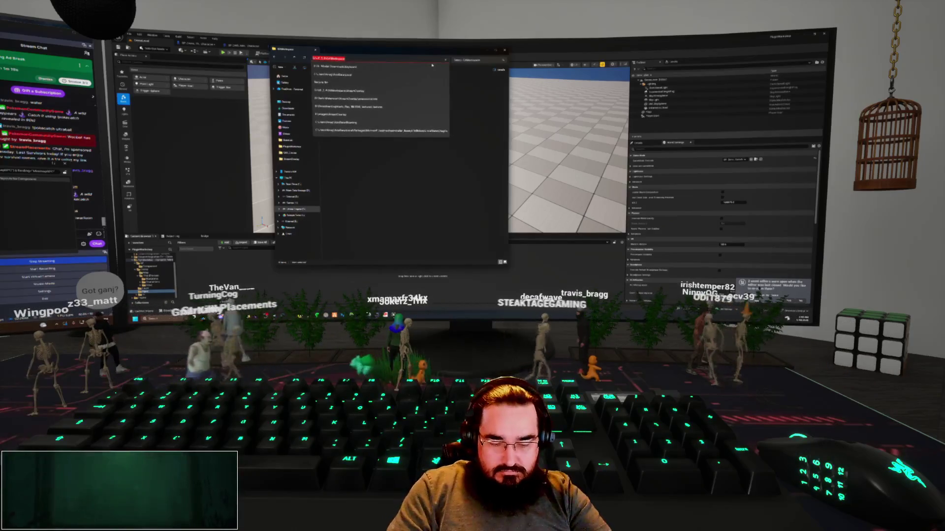
key("Return")
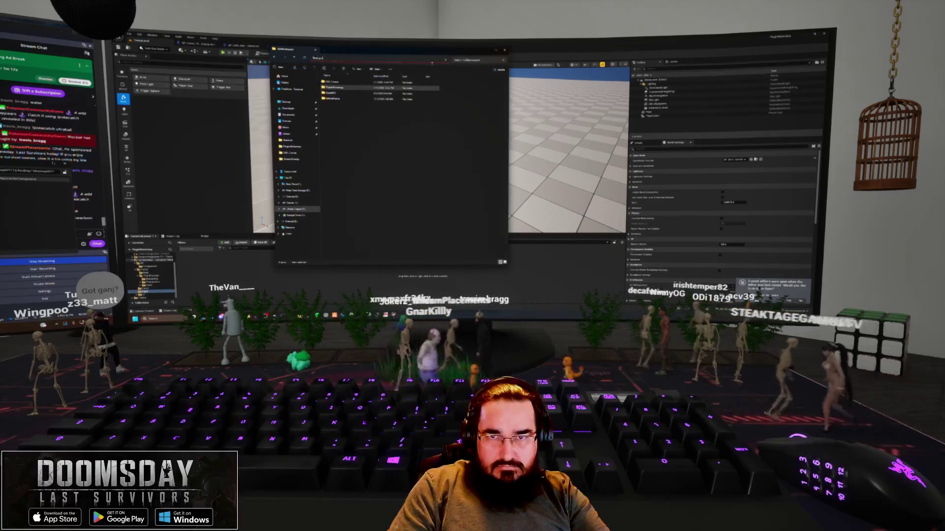